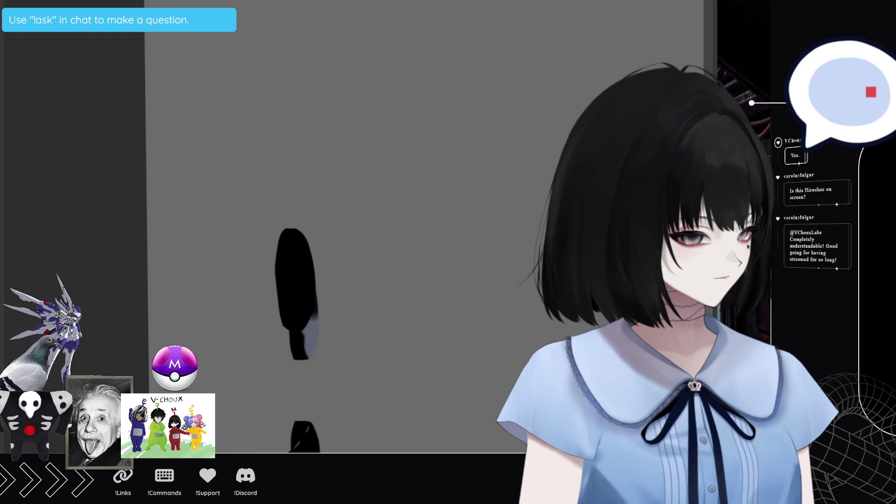
Brush in two black shoes side by side, with white gloss highlights along the soles and toes
{"action": "left_click", "coordinate": [360, 312]}
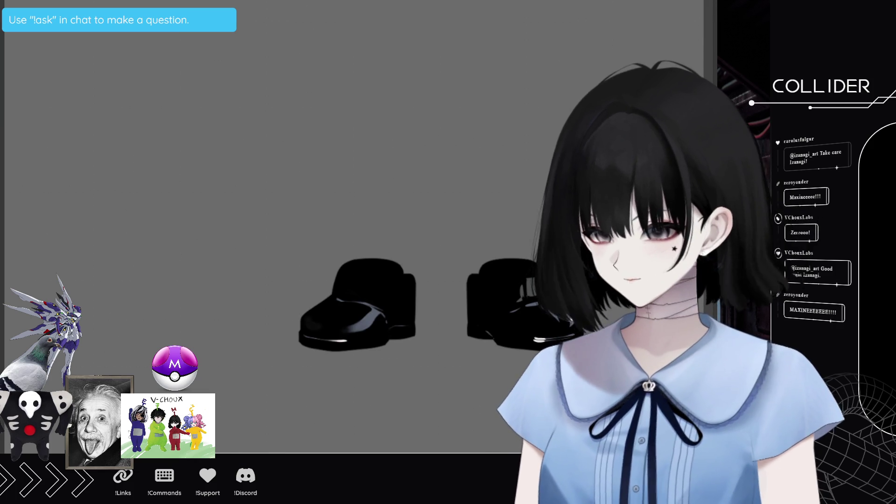
Lasso the shoe, flip it horizontally, and shift it right to leave a gap between the pair
{"action": "left_click_drag", "start_coordinate": [265, 222], "coordinate": [449, 385]}
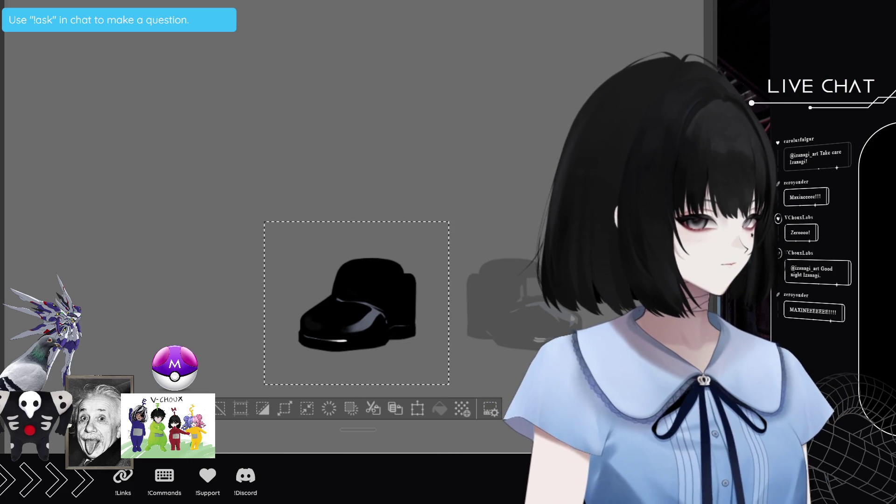
{"action": "left_click", "coordinate": [417, 409]}
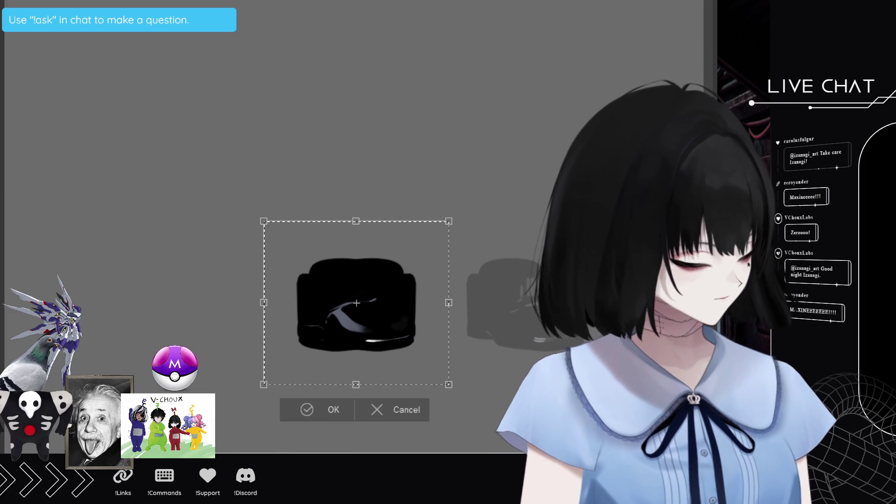
{"action": "left_click_drag", "start_coordinate": [357, 303], "coordinate": [451, 303]}
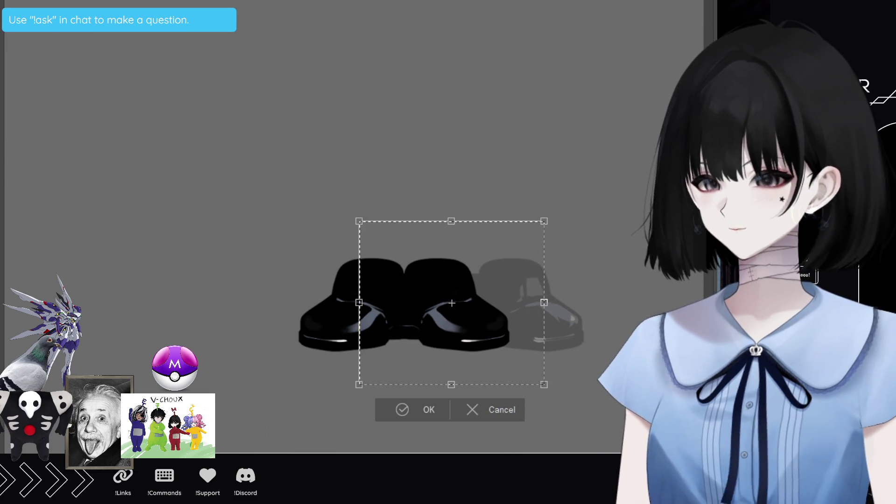
{"action": "scroll", "coordinate": [428, 307], "scroll_direction": "up", "scroll_amount": 1}
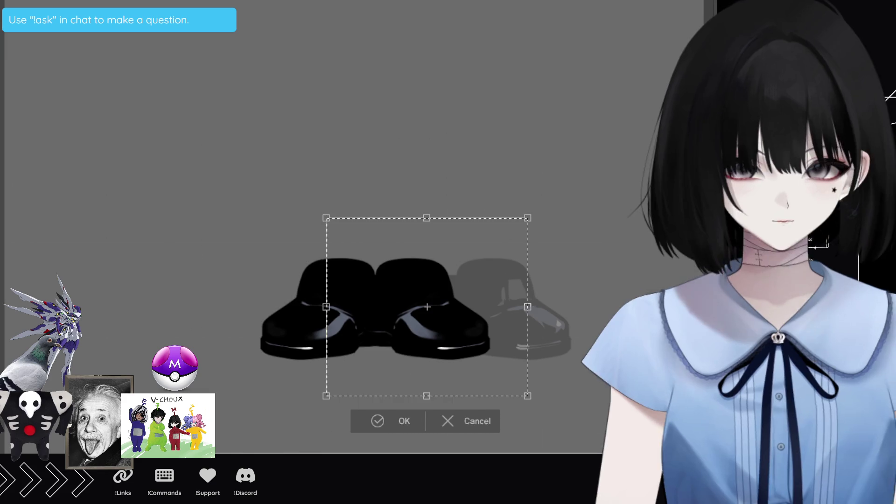
{"action": "scroll", "coordinate": [590, 268], "scroll_direction": "down", "scroll_amount": 1}
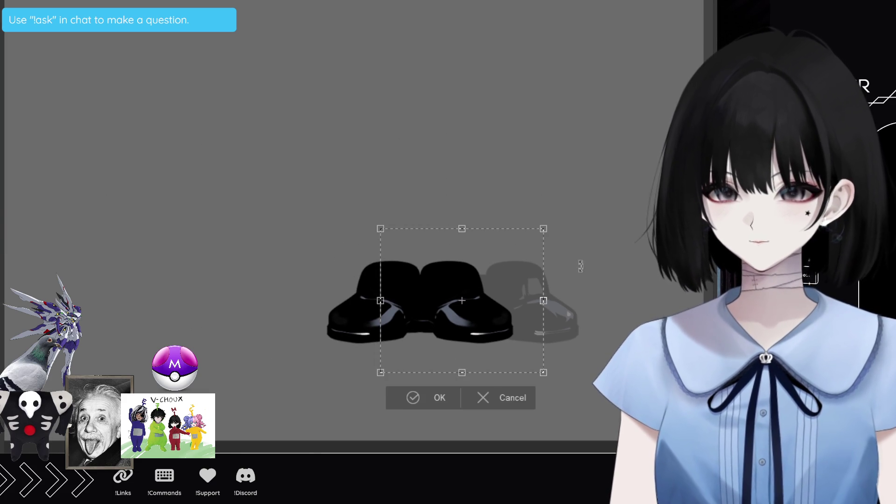
{"action": "scroll", "coordinate": [555, 373], "scroll_direction": "down", "scroll_amount": 2}
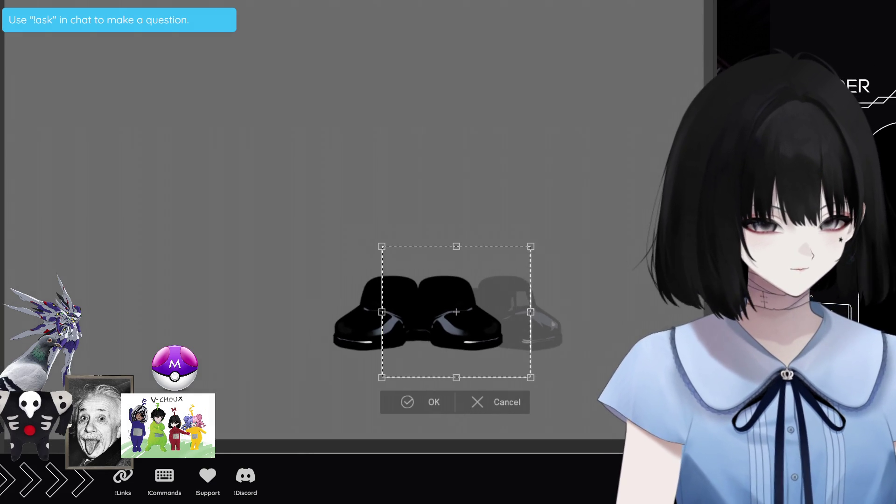
{"action": "scroll", "coordinate": [625, 369], "scroll_direction": "up", "scroll_amount": 3}
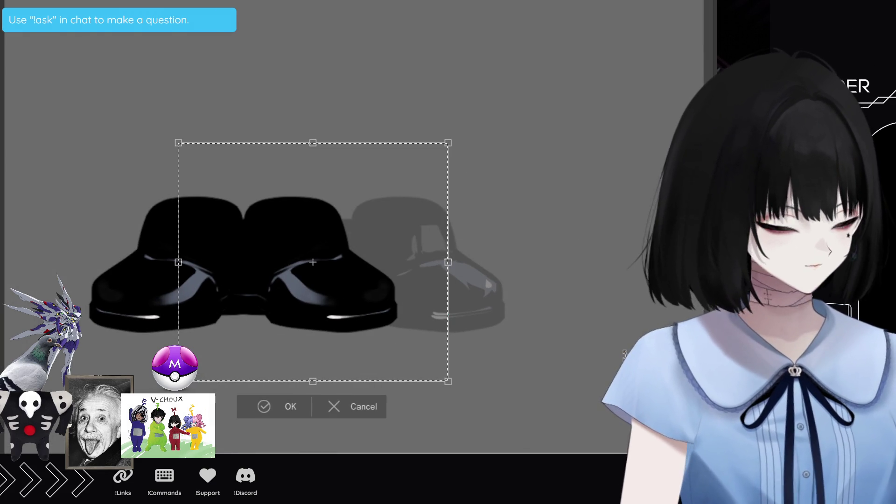
{"action": "left_click_drag", "start_coordinate": [312, 263], "coordinate": [421, 262]}
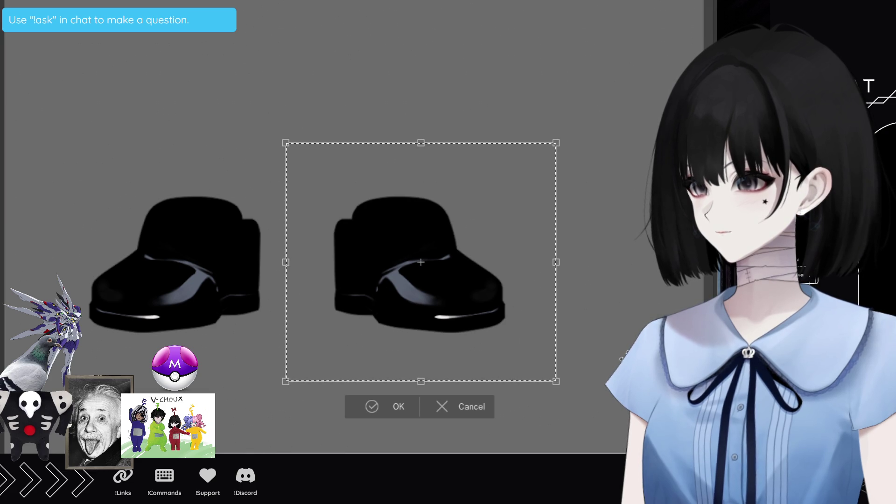
{"action": "left_click", "coordinate": [405, 396]}
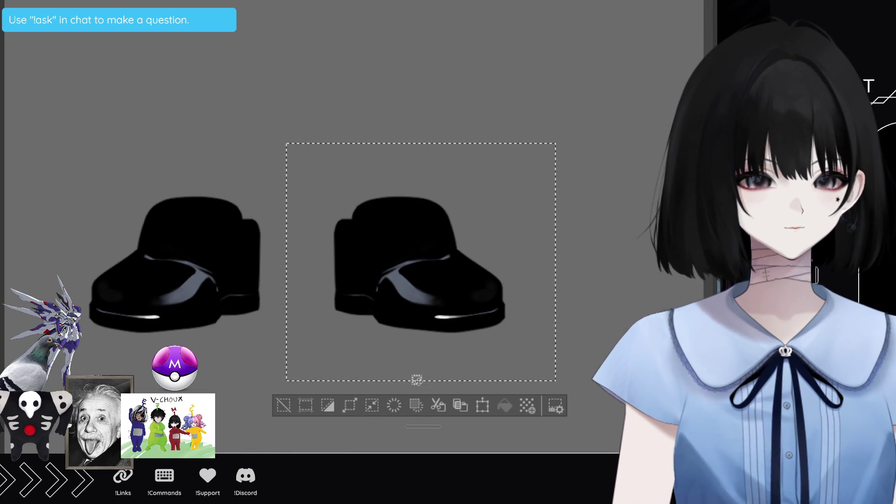
Deselect, zoom out, and erase the left shoe's upper so only its flat sole remains
{"action": "left_click", "coordinate": [287, 406]}
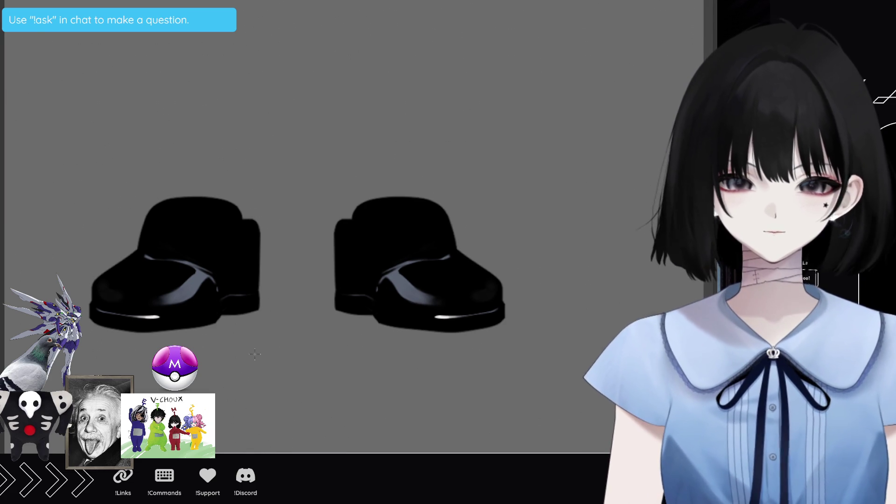
{"action": "scroll", "coordinate": [291, 301], "scroll_direction": "down", "scroll_amount": 1}
{"action": "scroll", "coordinate": [290, 302], "scroll_direction": "down", "scroll_amount": 1}
{"action": "scroll", "coordinate": [291, 302], "scroll_direction": "down", "scroll_amount": 2}
{"action": "scroll", "coordinate": [290, 301], "scroll_direction": "down", "scroll_amount": 1}
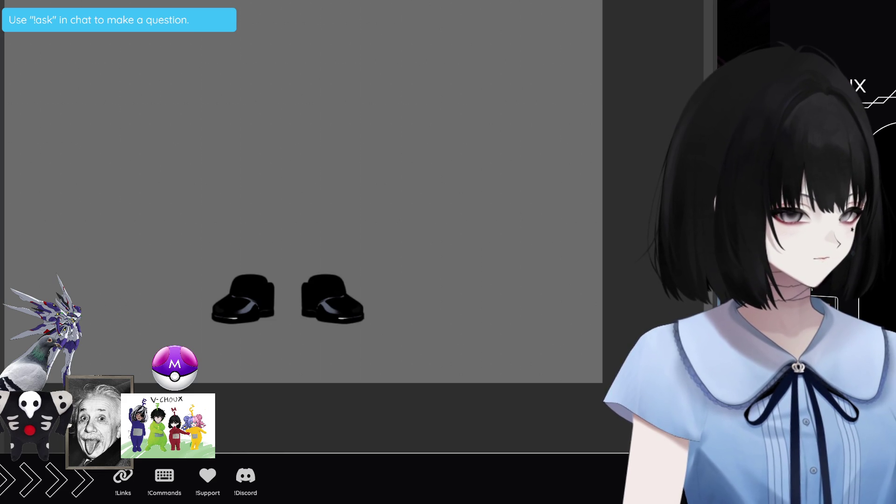
{"action": "scroll", "coordinate": [300, 299], "scroll_direction": "up", "scroll_amount": 2}
{"action": "scroll", "coordinate": [299, 299], "scroll_direction": "up", "scroll_amount": 1}
{"action": "scroll", "coordinate": [300, 300], "scroll_direction": "up", "scroll_amount": 1}
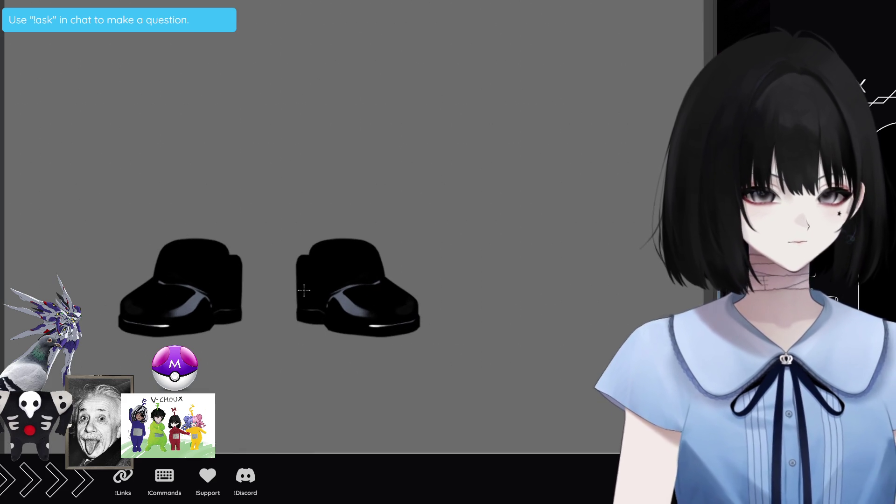
{"action": "scroll", "coordinate": [299, 299], "scroll_direction": "down", "scroll_amount": 1}
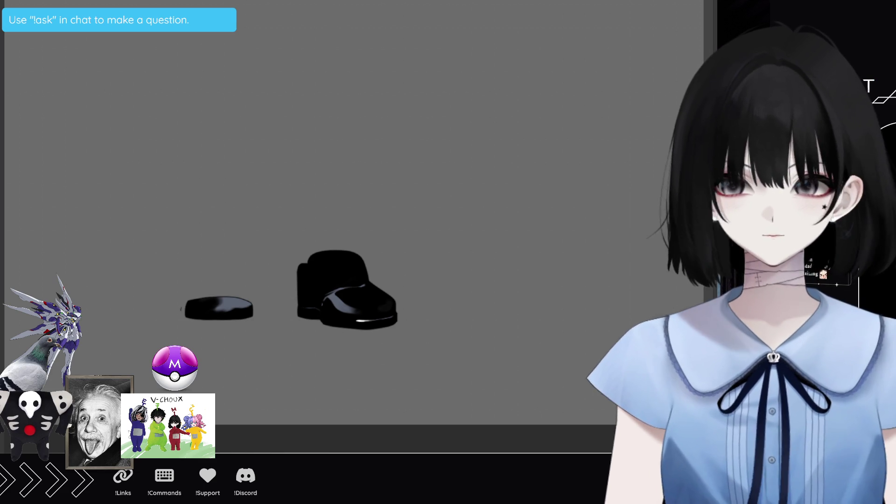
Zoom in, then select and delete the stray mark beside the left sole
{"action": "scroll", "coordinate": [293, 374], "scroll_direction": "up", "scroll_amount": 3}
{"action": "scroll", "coordinate": [77, 272], "scroll_direction": "up", "scroll_amount": 2}
{"action": "scroll", "coordinate": [76, 272], "scroll_direction": "up", "scroll_amount": 2}
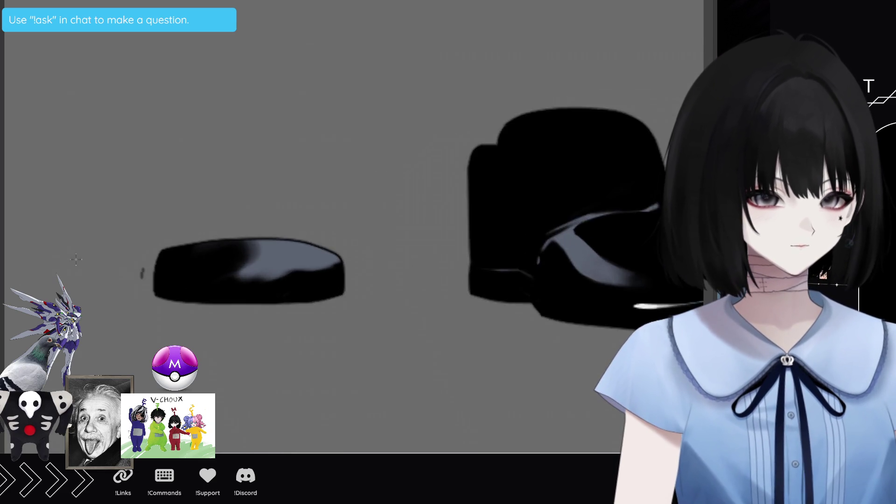
{"action": "scroll", "coordinate": [76, 272], "scroll_direction": "up", "scroll_amount": 2}
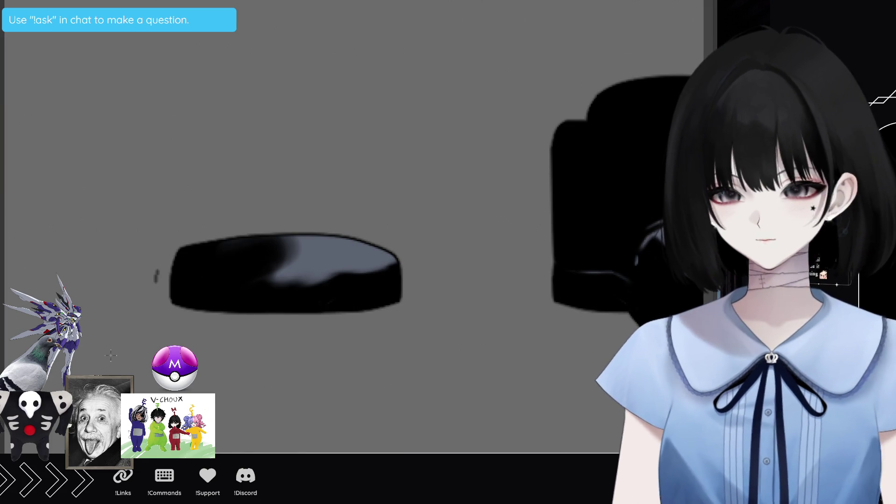
{"action": "left_click_drag", "start_coordinate": [160, 256], "coordinate": [161, 264]}
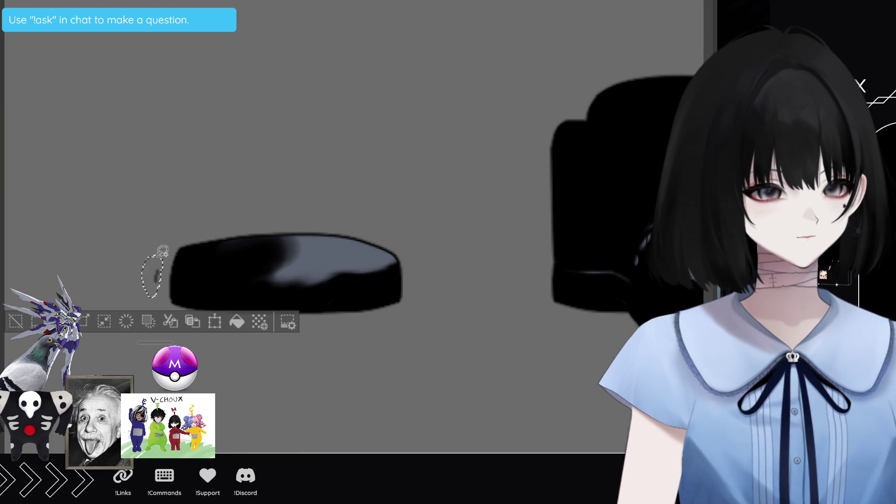
{"action": "left_click", "coordinate": [16, 325]}
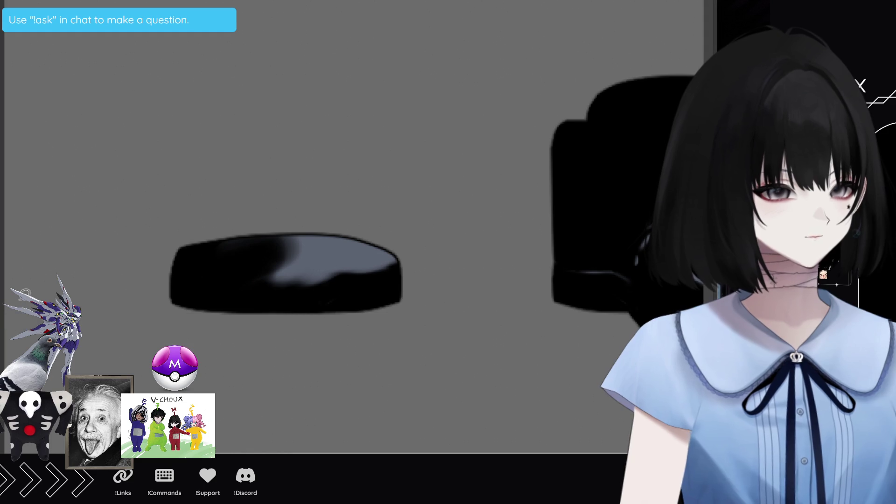
Extend the left sole leftward, block in its upper, and bring up the navy trousers
{"action": "scroll", "coordinate": [353, 286], "scroll_direction": "down", "scroll_amount": 2}
{"action": "scroll", "coordinate": [421, 261], "scroll_direction": "down", "scroll_amount": 1}
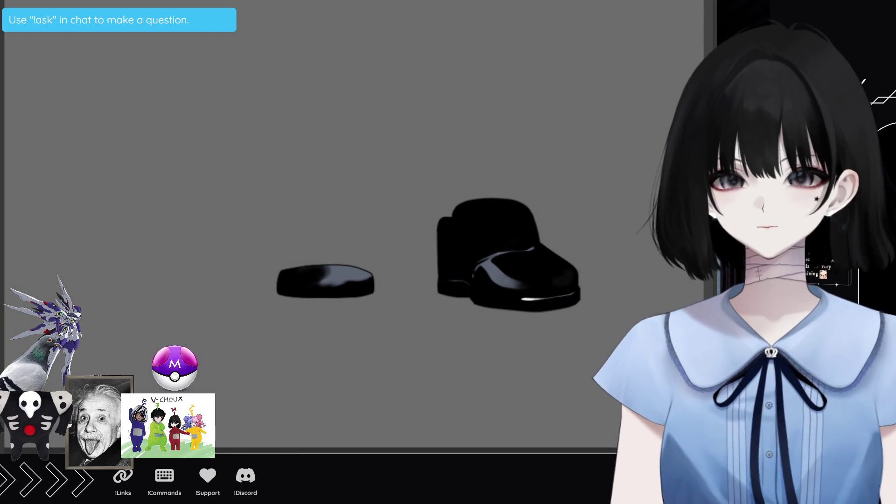
{"action": "left_click_drag", "start_coordinate": [337, 285], "coordinate": [236, 292]}
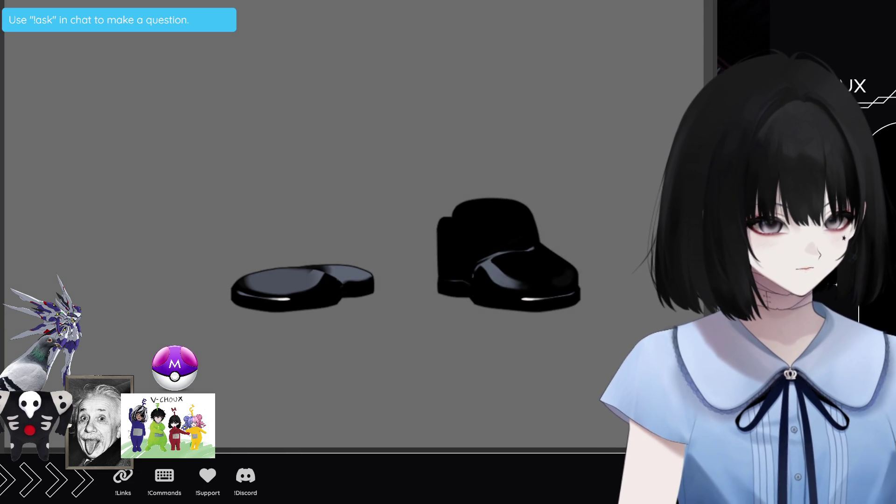
{"action": "left_click_drag", "start_coordinate": [290, 275], "coordinate": [372, 220]}
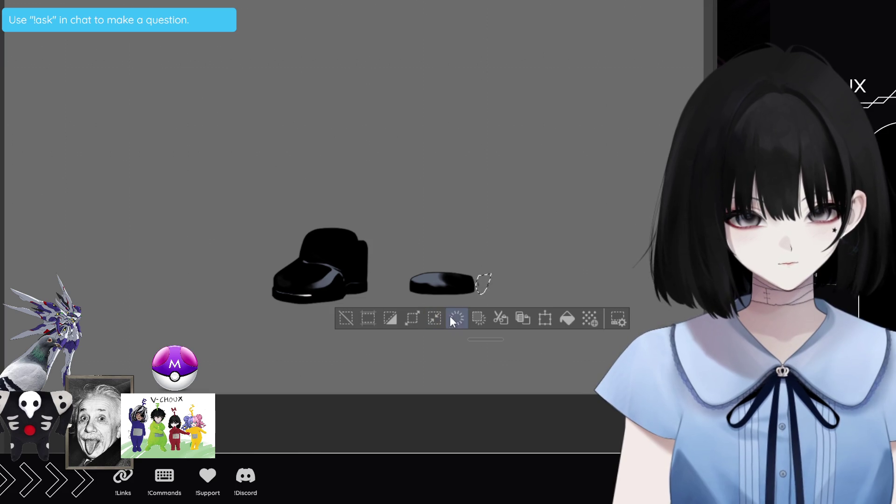
{"action": "left_click", "coordinate": [355, 318]}
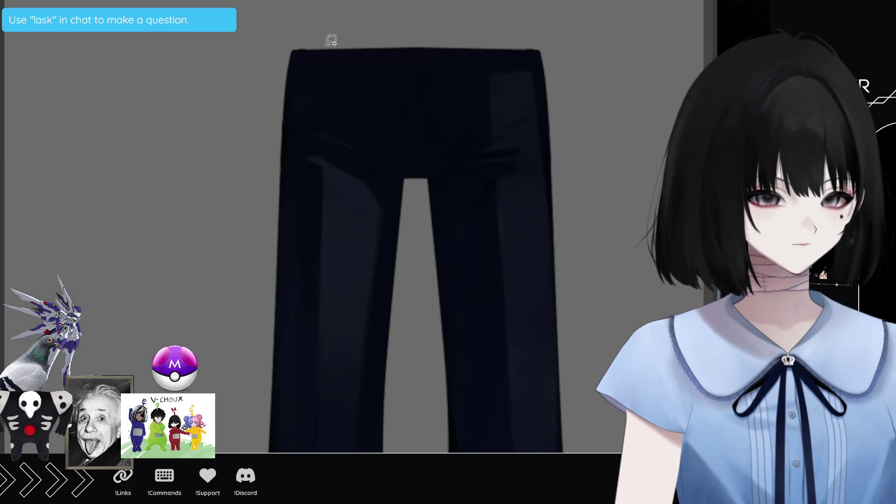
Orbit the trousers model to a new angle, with the cape, glove and top layers shown
{"action": "left_click_drag", "start_coordinate": [331, 41], "coordinate": [659, 151]}
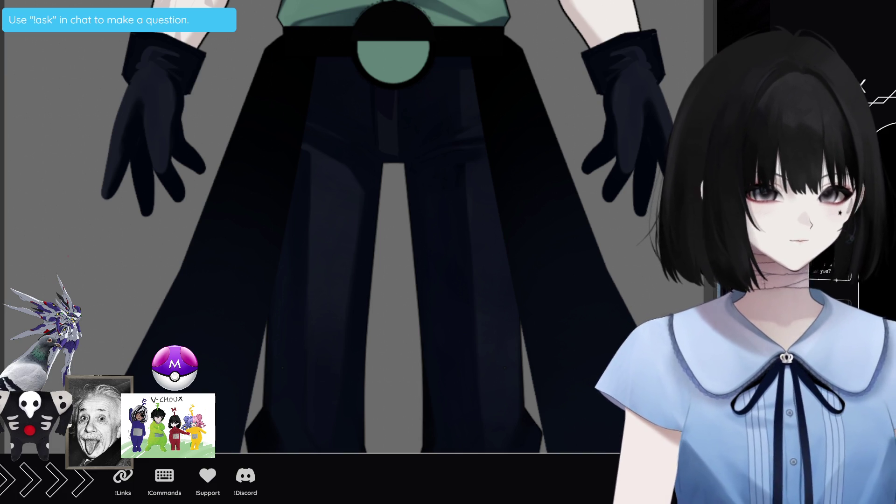
Lasso an area over the upper trouser legs, deselect it, and hide the cape, gloves and top
{"action": "mouse_move", "coordinate": [330, 1]}
{"action": "left_mouse_down"}
{"action": "mouse_move", "coordinate": [336, 191]}
{"action": "mouse_move", "coordinate": [443, 2]}
{"action": "left_mouse_up"}
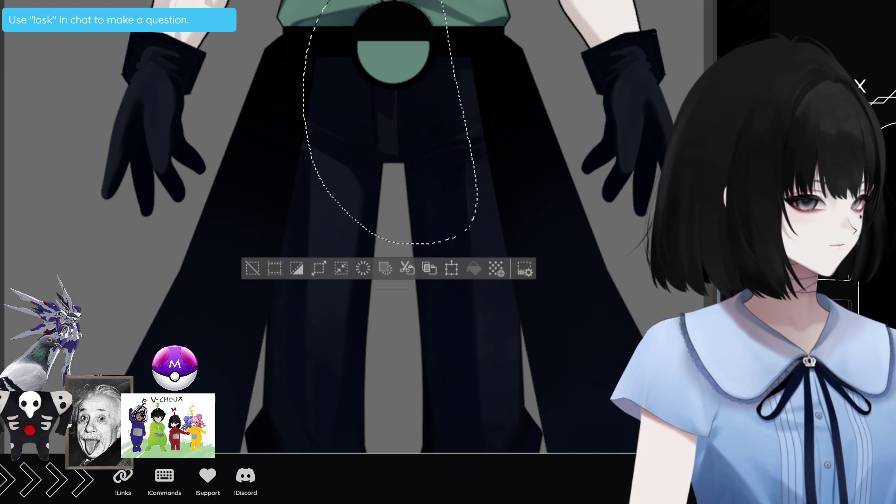
{"action": "left_click", "coordinate": [262, 277]}
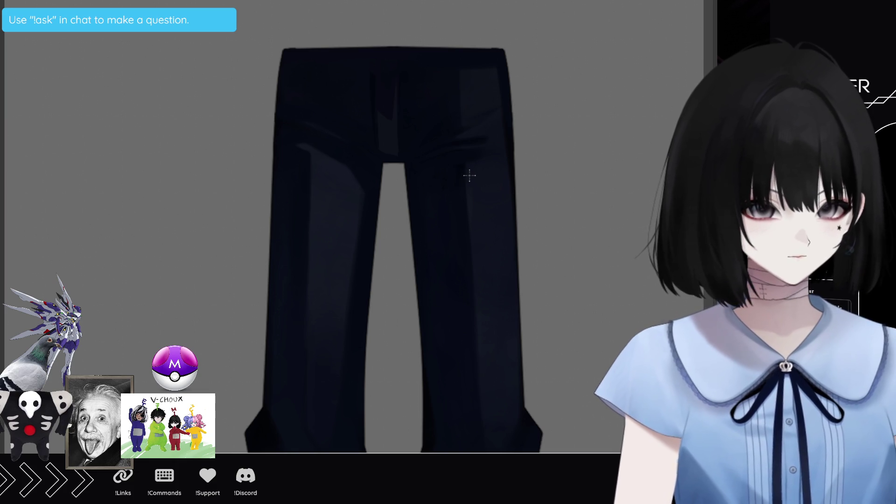
Zoom out, hide the hair and the side panels, and show the black cape behind the trousers
{"action": "scroll", "coordinate": [362, 204], "scroll_direction": "down", "scroll_amount": 2}
{"action": "scroll", "coordinate": [362, 206], "scroll_direction": "down", "scroll_amount": 1}
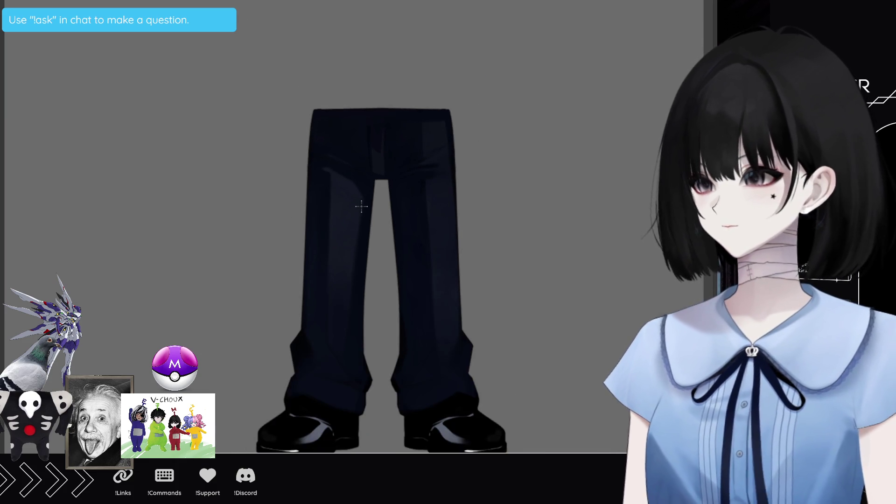
{"action": "scroll", "coordinate": [362, 206], "scroll_direction": "down", "scroll_amount": 1}
{"action": "scroll", "coordinate": [484, 258], "scroll_direction": "down", "scroll_amount": 1}
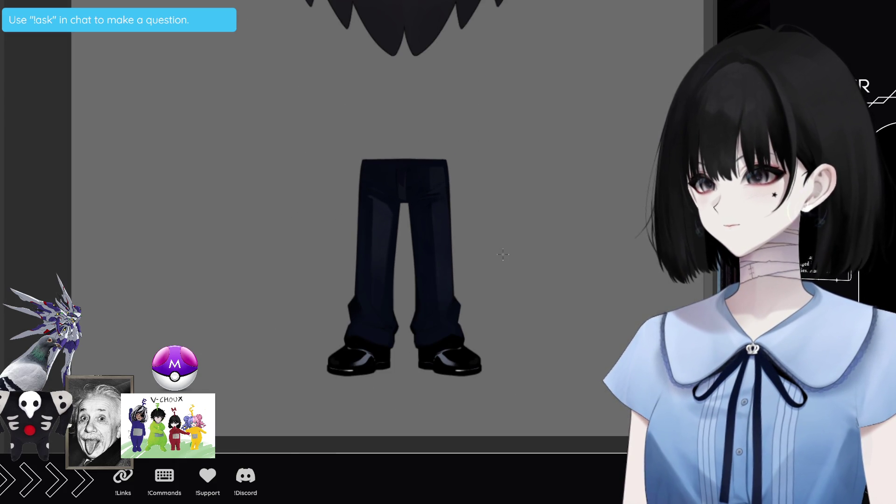
{"action": "scroll", "coordinate": [546, 236], "scroll_direction": "down", "scroll_amount": 1}
{"action": "scroll", "coordinate": [567, 229], "scroll_direction": "down", "scroll_amount": 1}
{"action": "scroll", "coordinate": [625, 207], "scroll_direction": "down", "scroll_amount": 1}
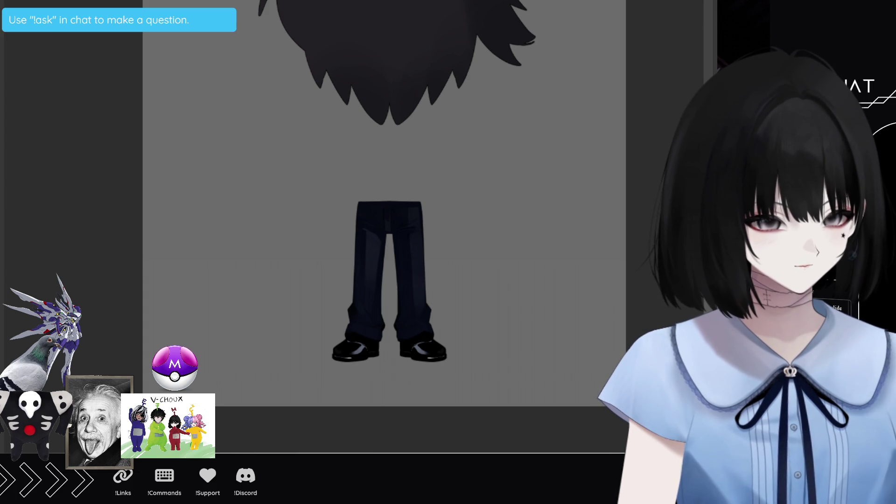
{"action": "key", "text": "ctrl+z"}
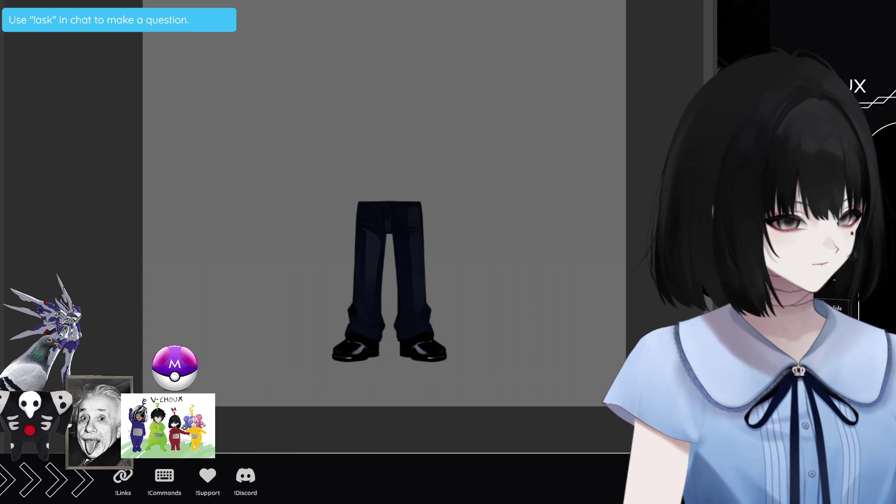
{"action": "key", "text": "Tab"}
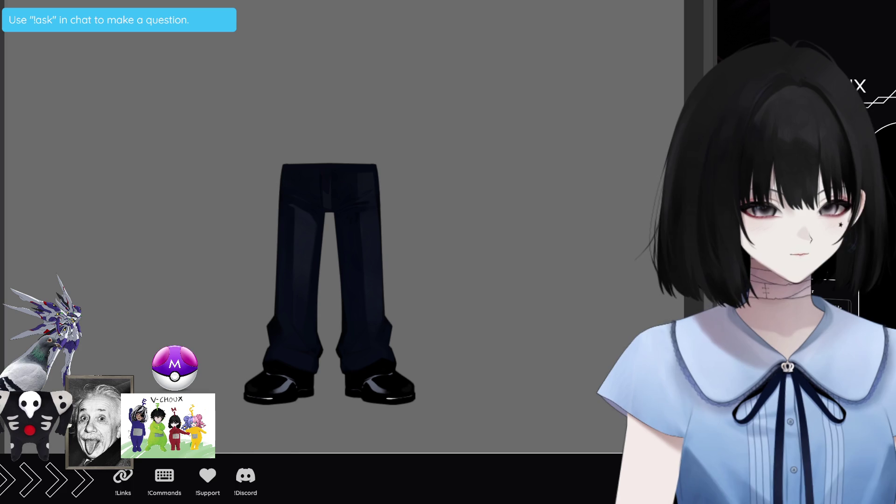
{"action": "key", "text": "ctrl+z"}
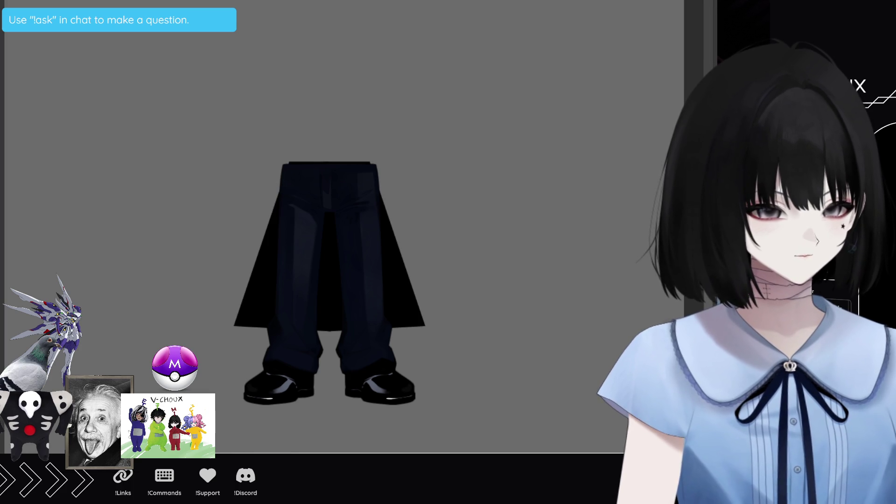
Toggle the trousers off and back on over the cape, then shade the cape dark blue
{"action": "key", "text": "ctrl+z"}
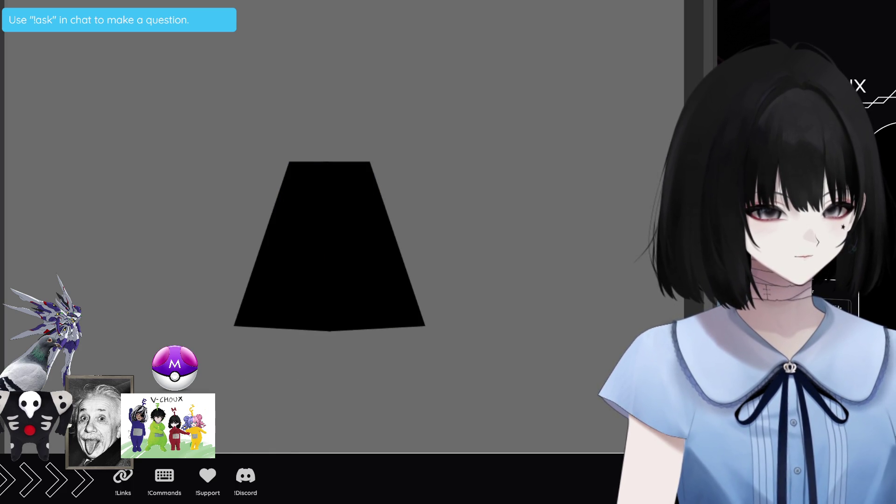
{"action": "key", "text": "ctrl+y"}
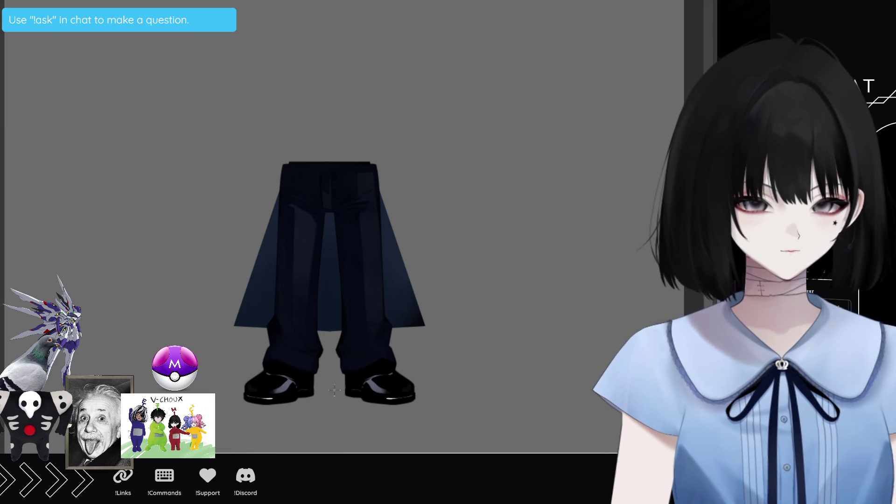
{"action": "scroll", "coordinate": [368, 394], "scroll_direction": "up", "scroll_amount": 2}
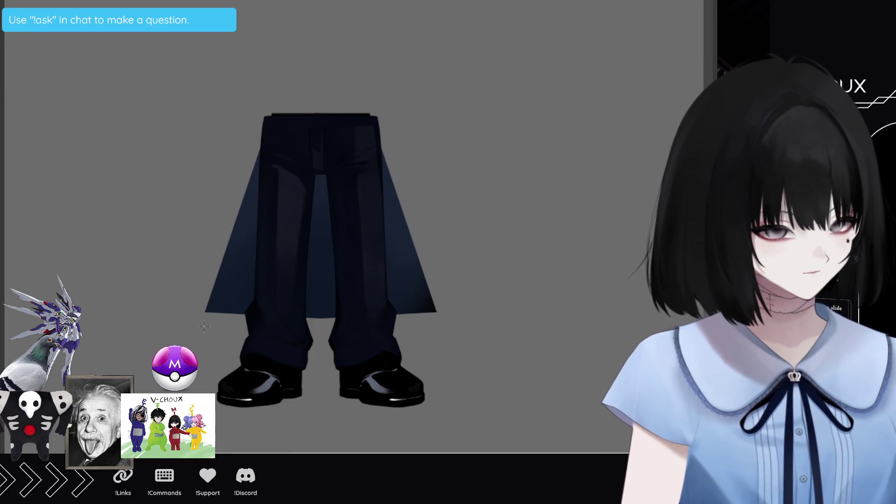
Drag a symmetry ruler down the trousers' centre and tilt the canvas toward the lower leg
{"action": "left_click_drag", "start_coordinate": [202, 334], "coordinate": [233, 328]}
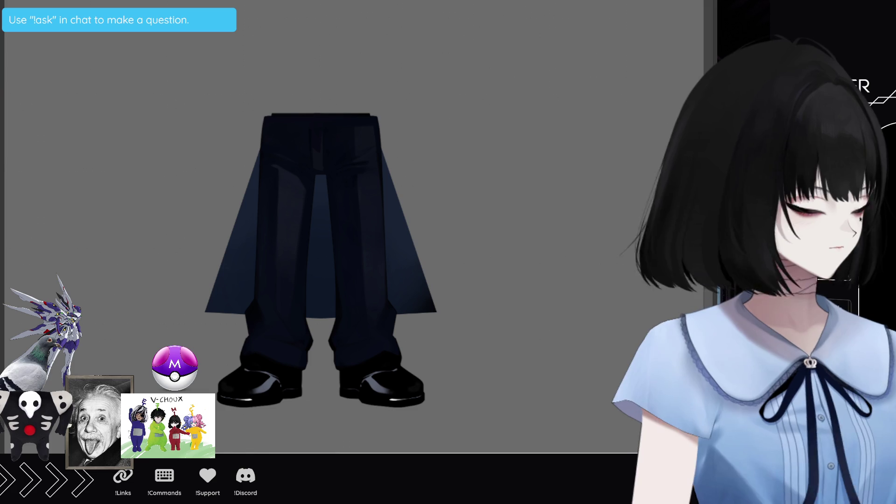
{"action": "left_click_drag", "start_coordinate": [202, 331], "coordinate": [230, 327]}
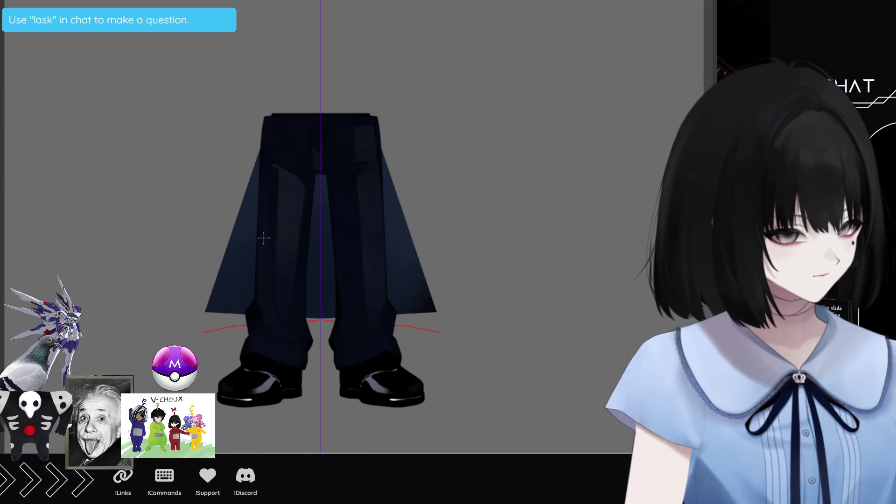
{"action": "left_click_drag", "start_coordinate": [264, 238], "coordinate": [327, 262]}
{"action": "scroll", "coordinate": [327, 261], "scroll_direction": "up", "scroll_amount": 3}
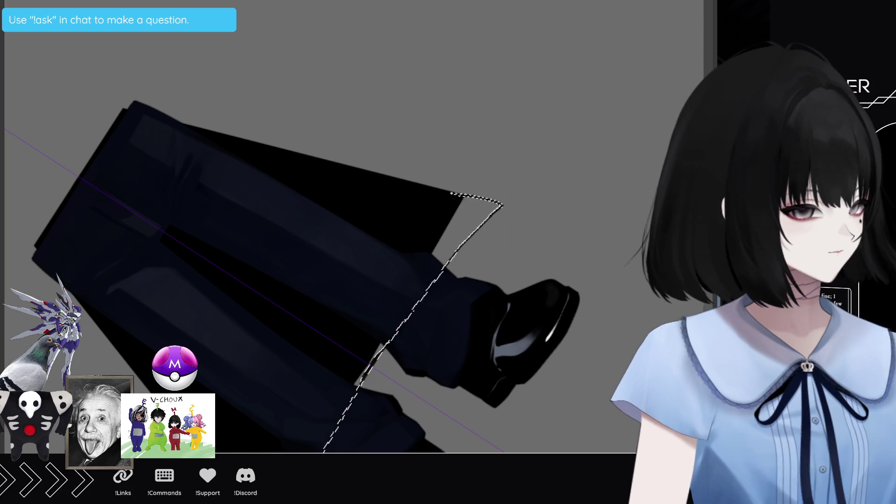
Clear the lower trouser leg selection with Ctrl+D and reset the canvas rotation upright
{"action": "key", "text": "ctrl+d"}
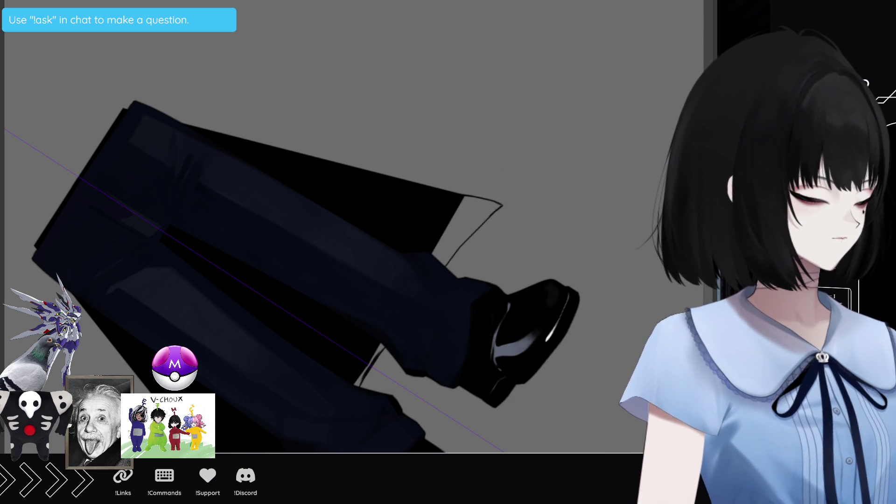
{"action": "key", "text": "ctrl+z"}
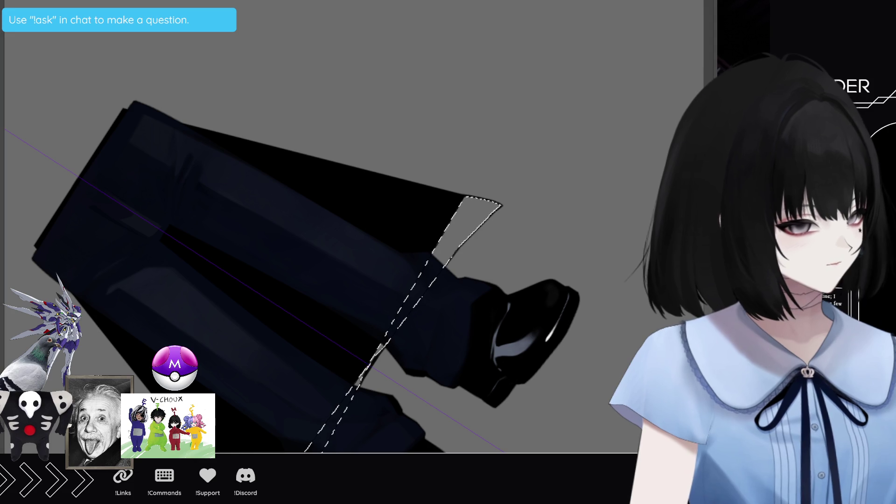
{"action": "key", "text": "ctrl+d"}
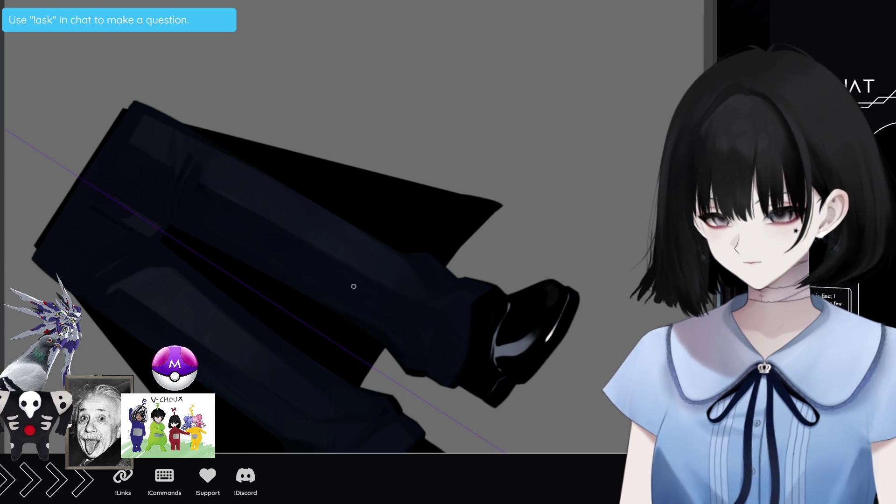
{"action": "key", "text": "KP_1"}
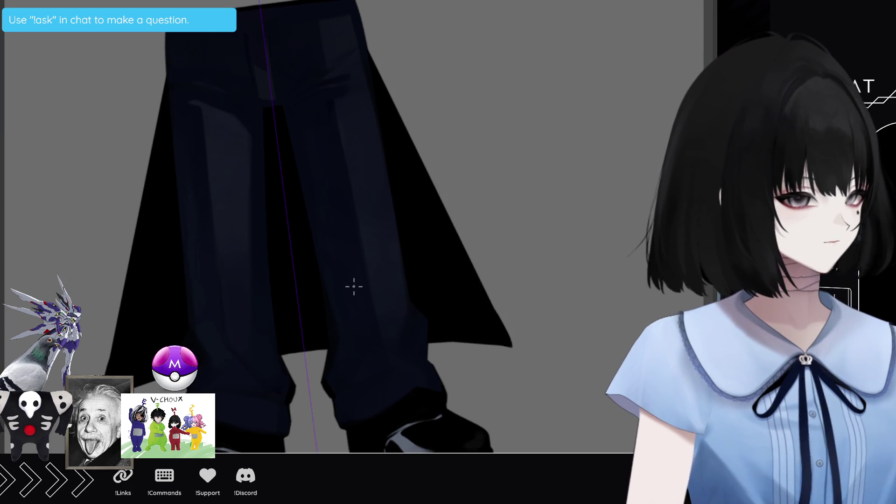
Polyline-fill a black extension so the cape flares into sharp points below the knees
{"action": "left_click", "coordinate": [364, 45]}
{"action": "left_click", "coordinate": [169, 70]}
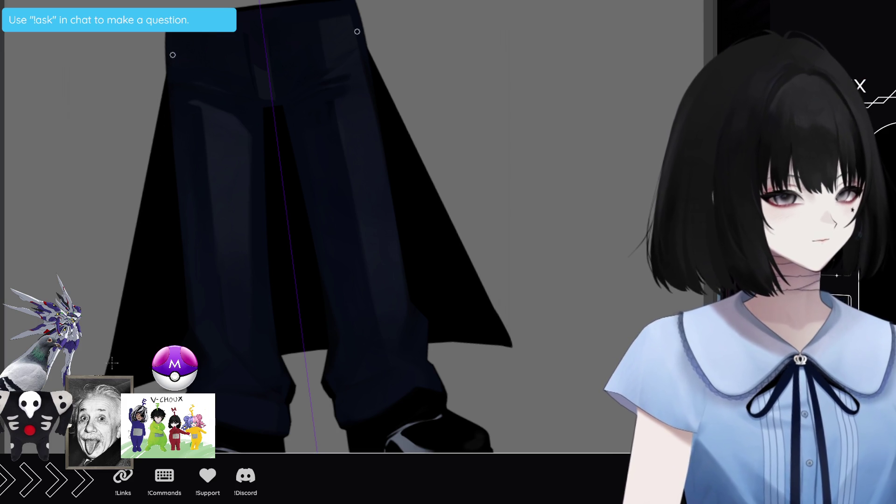
{"action": "left_click", "coordinate": [507, 337]}
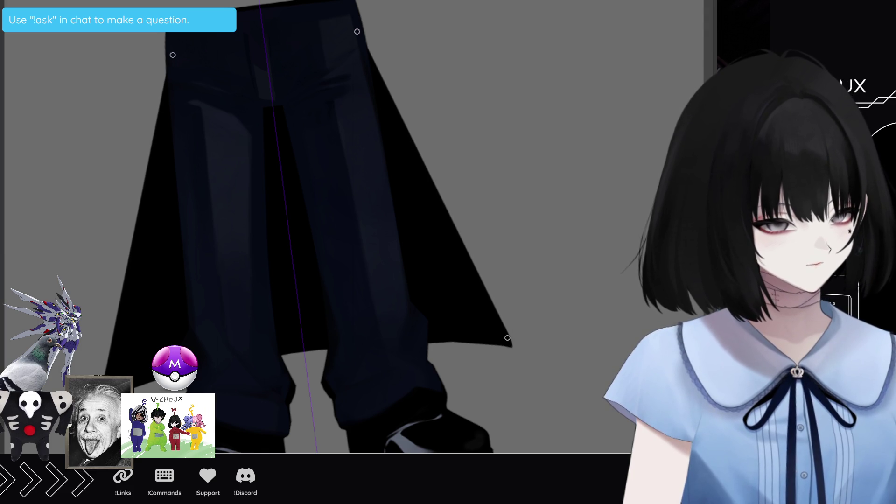
{"action": "key", "text": "Return"}
{"action": "scroll", "coordinate": [296, 280], "scroll_direction": "up", "scroll_amount": 1}
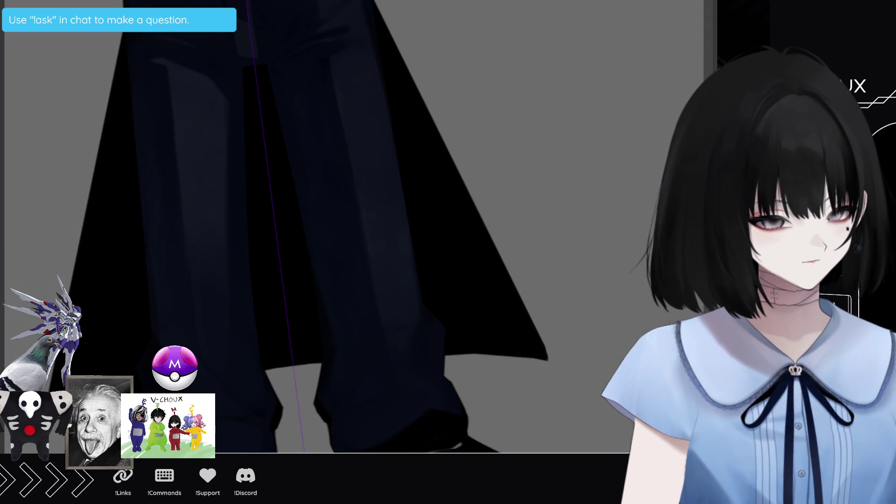
{"action": "scroll", "coordinate": [374, 224], "scroll_direction": "left", "scroll_amount": 2}
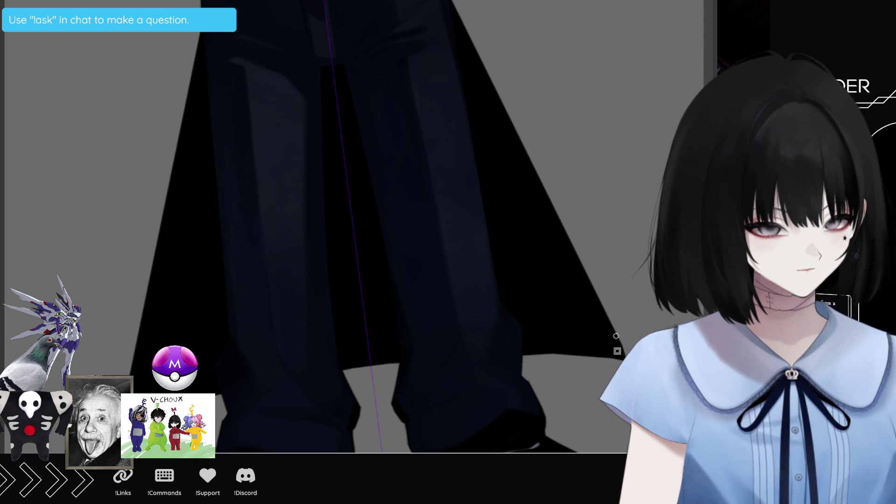
{"action": "scroll", "coordinate": [327, 224], "scroll_direction": "up", "scroll_amount": 2}
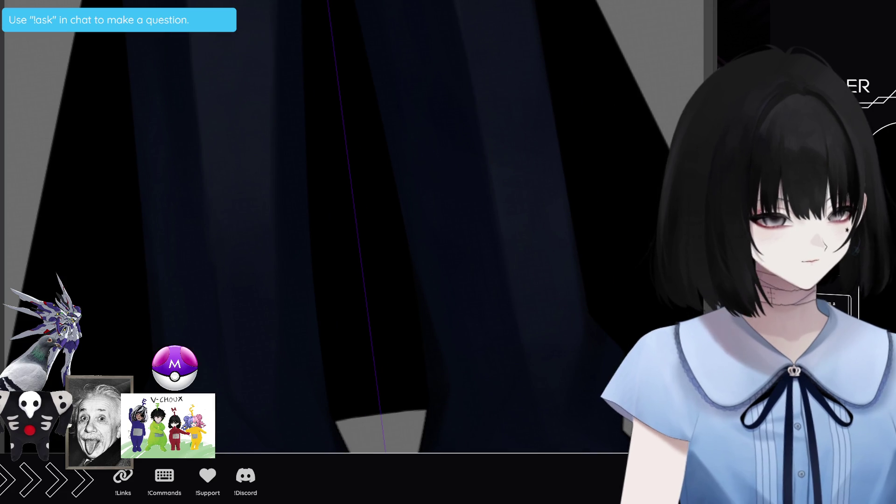
{"action": "scroll", "coordinate": [327, 224], "scroll_direction": "up", "scroll_amount": 2}
{"action": "scroll", "coordinate": [327, 224], "scroll_direction": "up", "scroll_amount": 2}
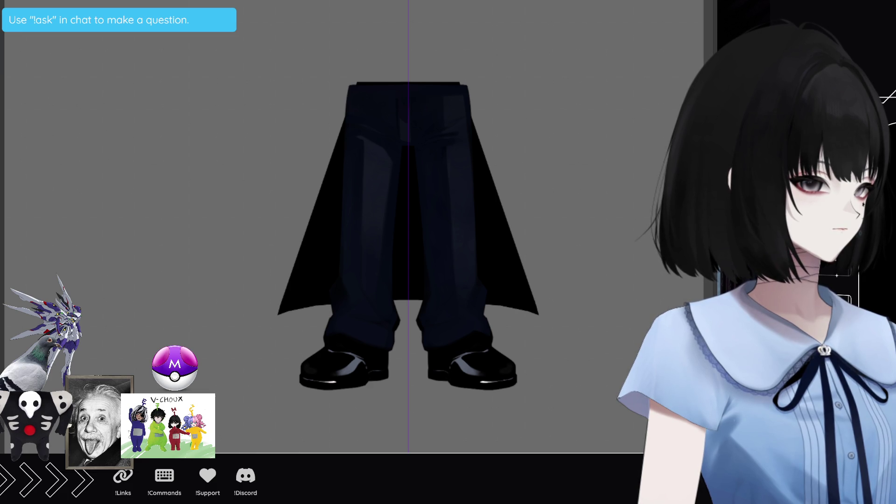
{"action": "left_click", "coordinate": [322, 234]}
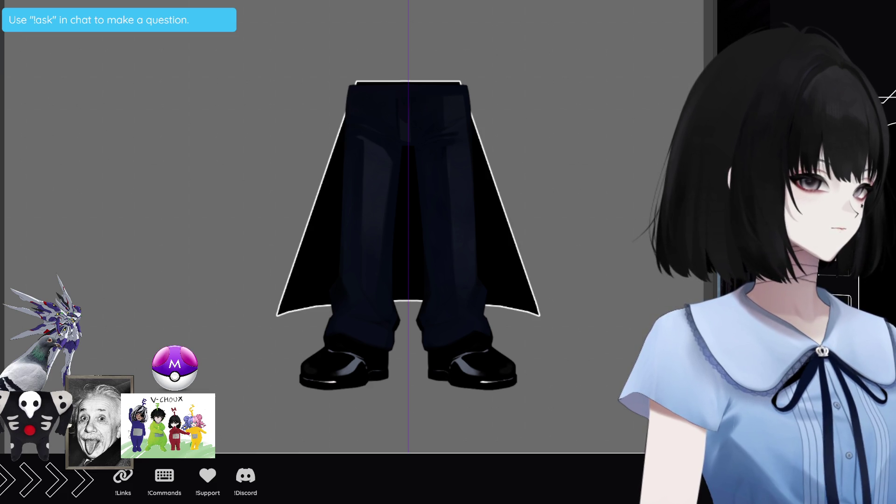
{"action": "left_click", "coordinate": [553, 166]}
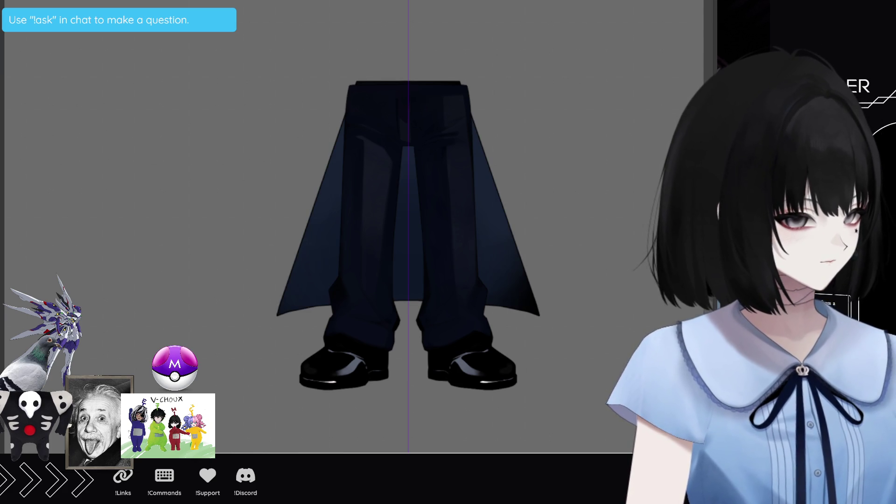
{"action": "scroll", "coordinate": [355, 298], "scroll_direction": "up", "scroll_amount": 3}
{"action": "scroll", "coordinate": [355, 299], "scroll_direction": "up", "scroll_amount": 2}
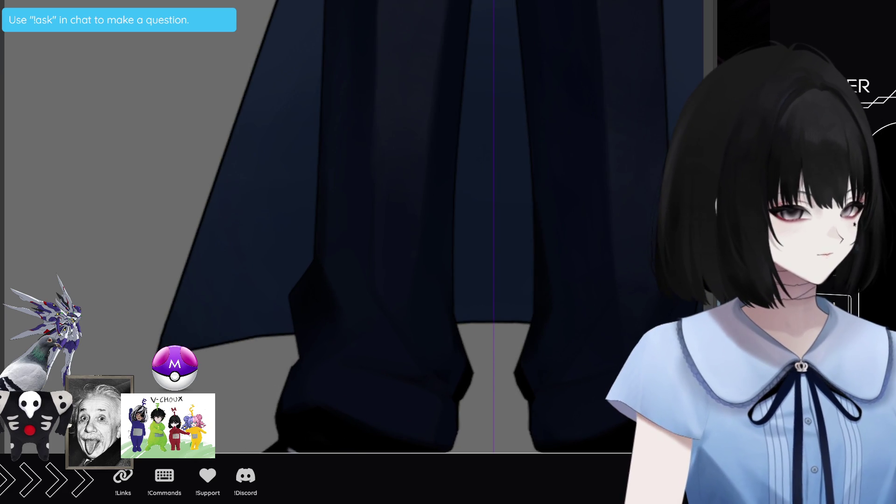
{"action": "scroll", "coordinate": [420, 224], "scroll_direction": "down", "scroll_amount": 3}
{"action": "scroll", "coordinate": [420, 224], "scroll_direction": "down", "scroll_amount": 2}
{"action": "scroll", "coordinate": [421, 224], "scroll_direction": "down", "scroll_amount": 1}
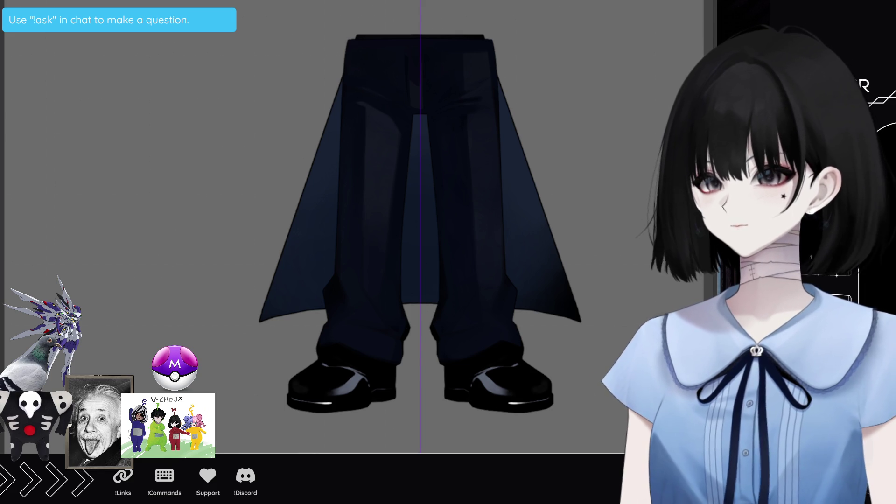
{"action": "scroll", "coordinate": [473, 226], "scroll_direction": "down", "scroll_amount": 1}
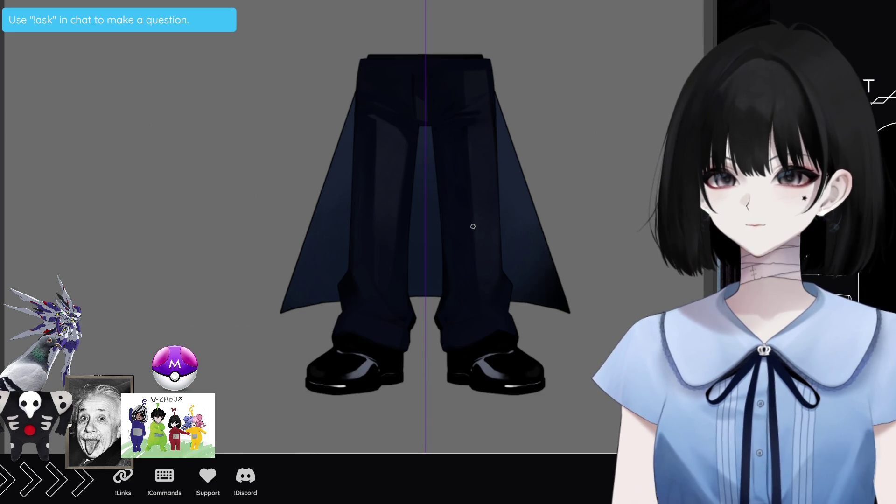
{"action": "scroll", "coordinate": [587, 206], "scroll_direction": "up", "scroll_amount": 1}
{"action": "scroll", "coordinate": [607, 268], "scroll_direction": "up", "scroll_amount": 3}
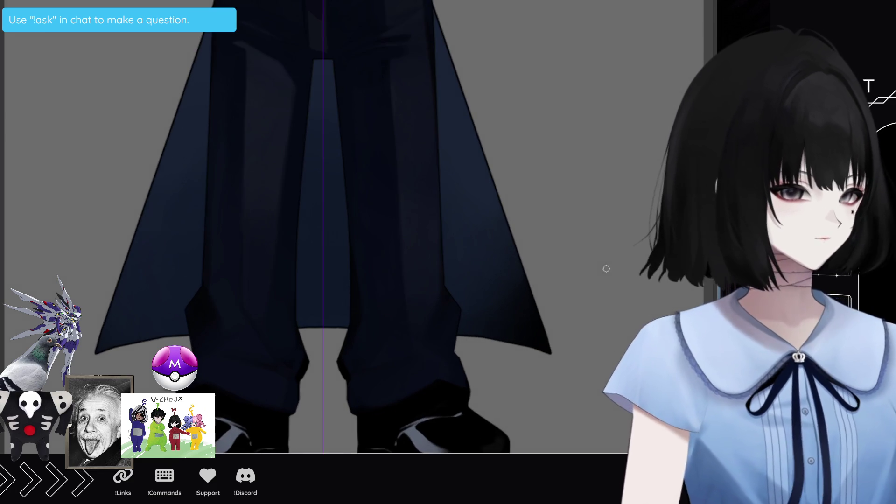
{"action": "scroll", "coordinate": [556, 292], "scroll_direction": "down", "scroll_amount": 1}
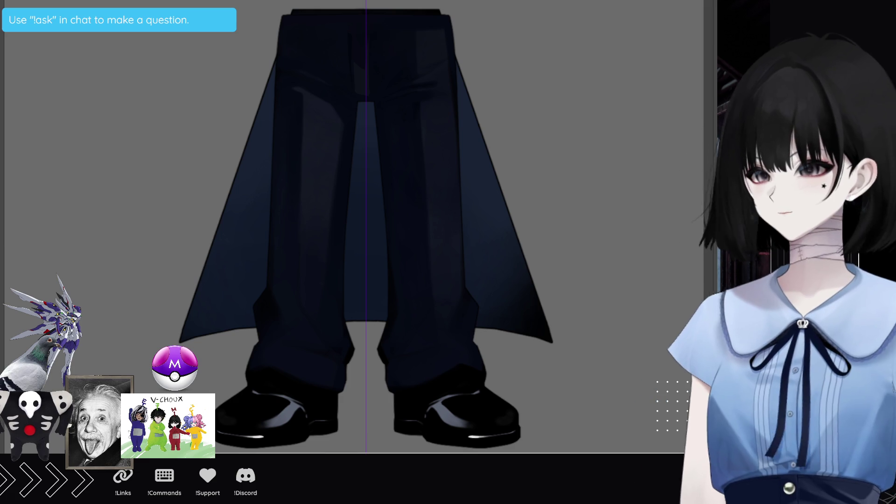
{"action": "scroll", "coordinate": [459, 206], "scroll_direction": "down", "scroll_amount": 1}
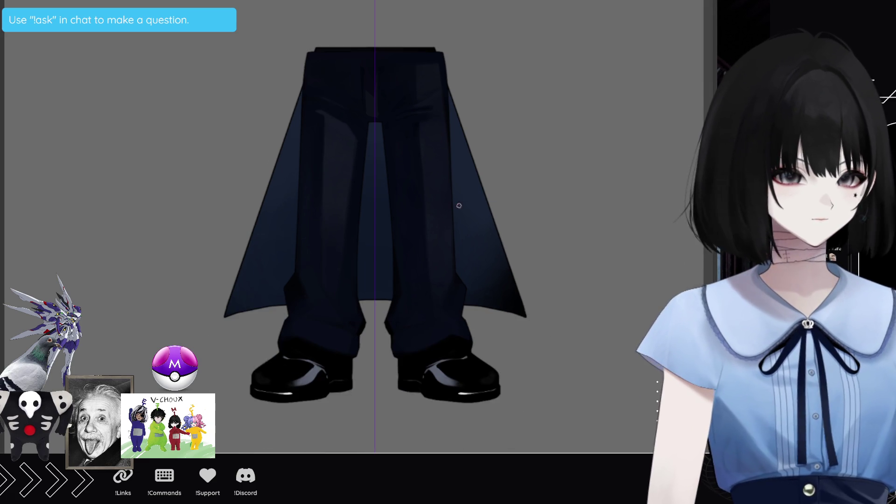
{"action": "scroll", "coordinate": [558, 236], "scroll_direction": "up", "scroll_amount": 1}
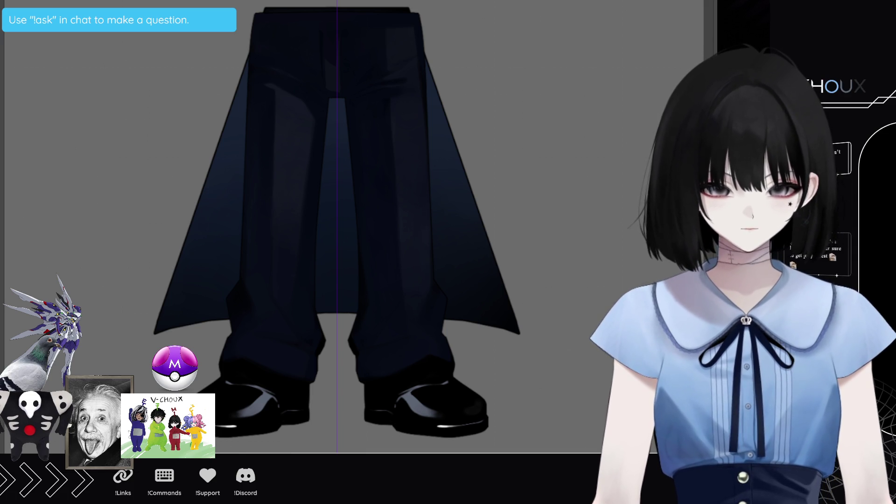
{"action": "scroll", "coordinate": [287, 324], "scroll_direction": "down", "scroll_amount": 1}
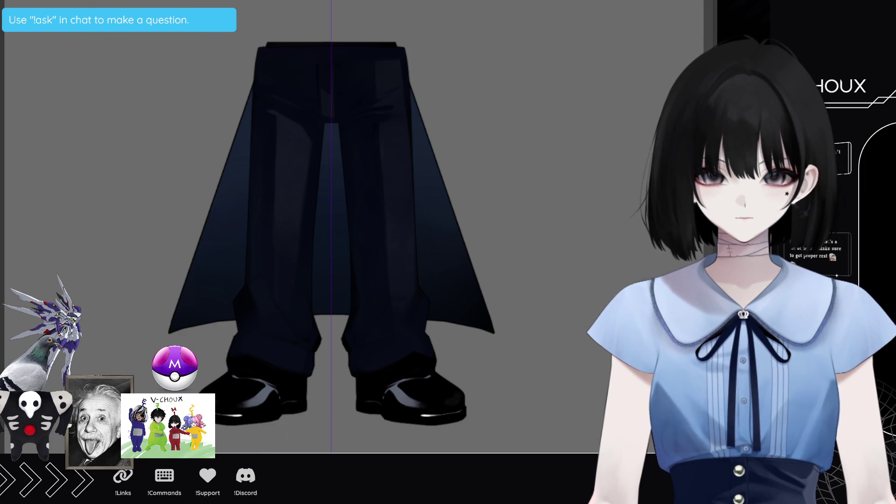
{"action": "scroll", "coordinate": [272, 103], "scroll_direction": "down", "scroll_amount": 2}
{"action": "scroll", "coordinate": [274, 112], "scroll_direction": "down", "scroll_amount": 2}
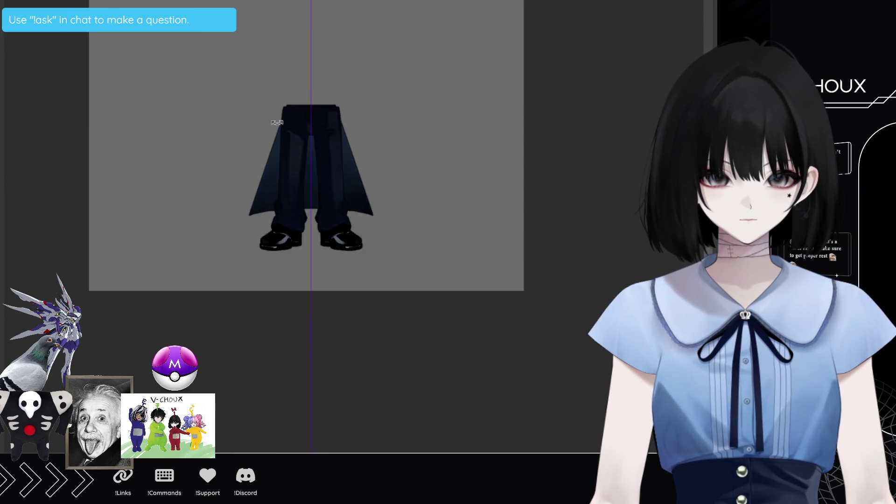
Move the pasted green binary-code image down over the cape and commit its placement
{"action": "scroll", "coordinate": [275, 120], "scroll_direction": "down", "scroll_amount": 2}
{"action": "scroll", "coordinate": [290, 140], "scroll_direction": "up", "scroll_amount": 2}
{"action": "left_click_drag", "start_coordinate": [299, 14], "coordinate": [313, 227]}
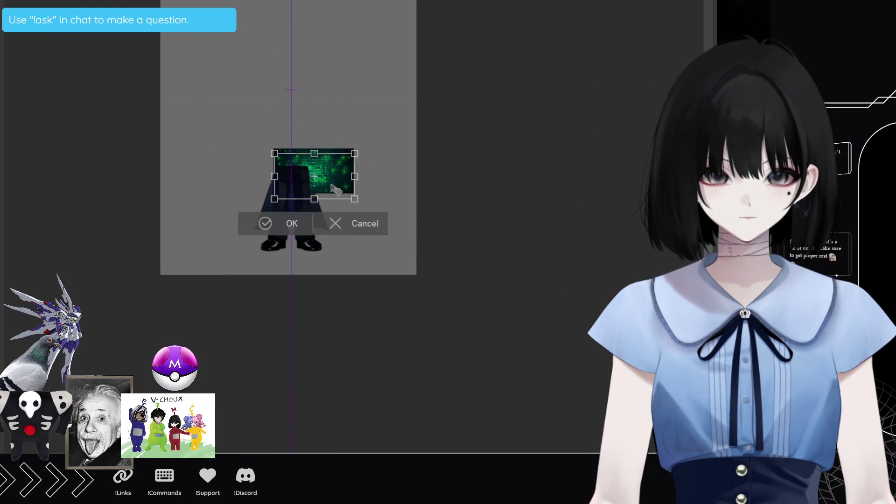
{"action": "scroll", "coordinate": [310, 214], "scroll_direction": "up", "scroll_amount": 3}
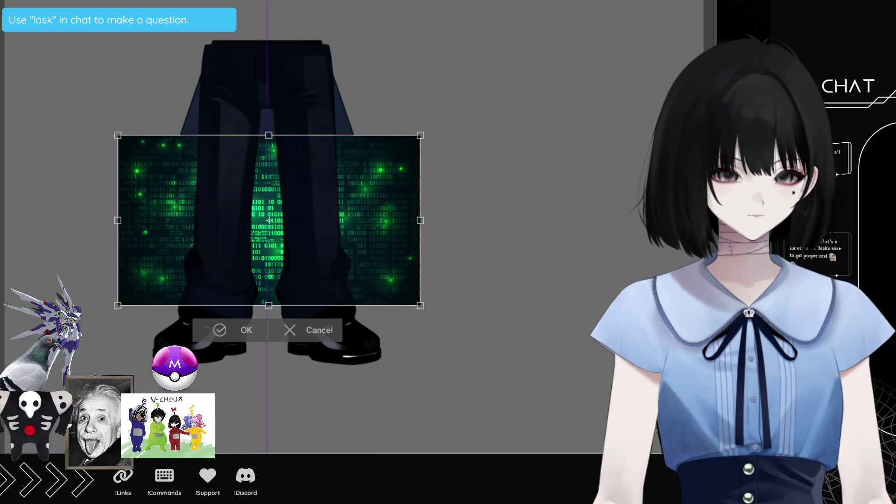
{"action": "scroll", "coordinate": [257, 201], "scroll_direction": "up", "scroll_amount": 1}
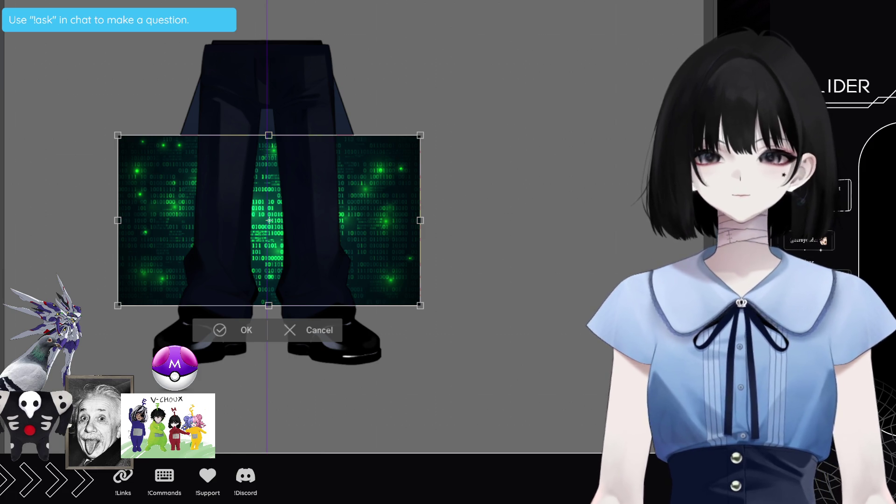
{"action": "left_click", "coordinate": [242, 330]}
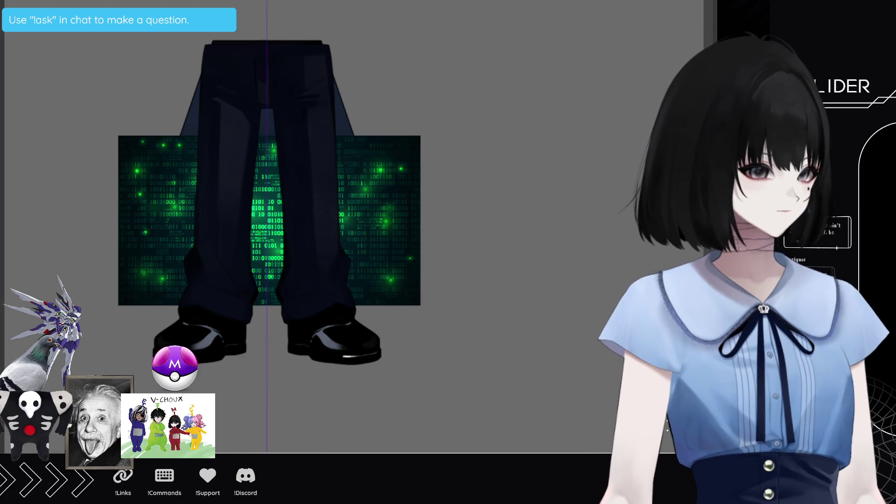
Clip the binary texture to the cape layer and settle on the darker blend mode
{"action": "key", "text": "ctrl+alt+g"}
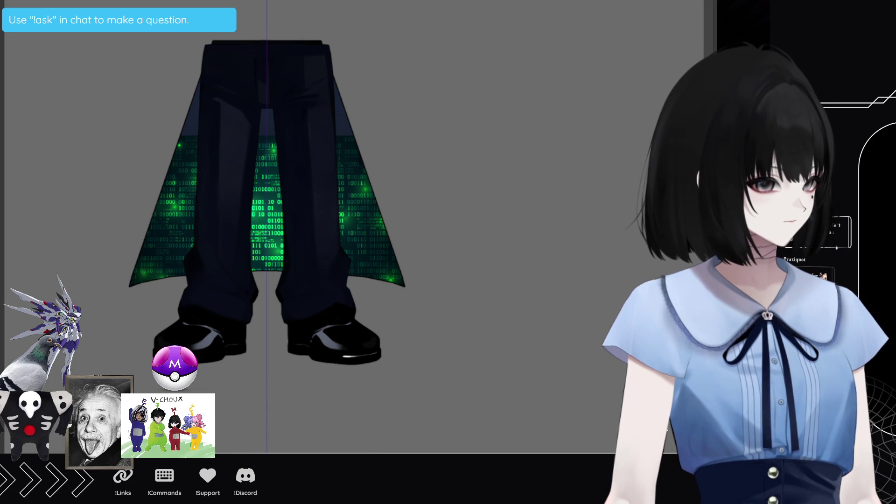
{"action": "key", "text": "shift+alt+m"}
{"action": "key", "text": "shift+alt+s"}
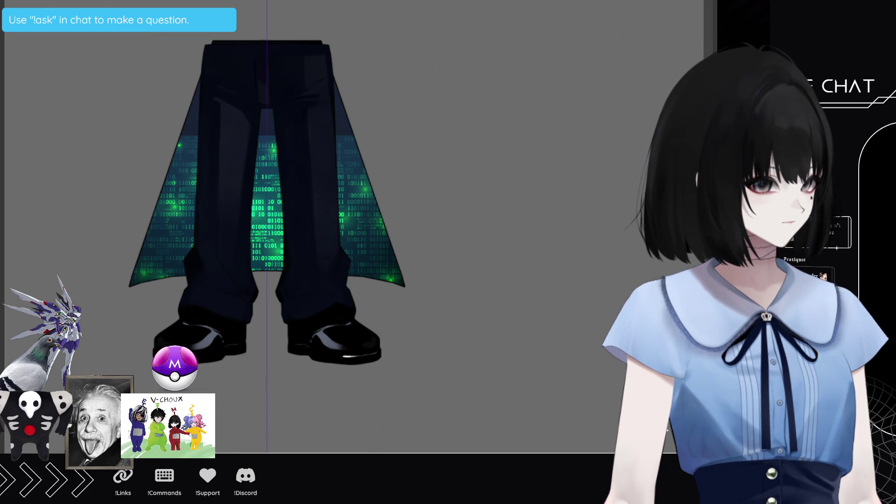
{"action": "key", "text": "shift+alt+m"}
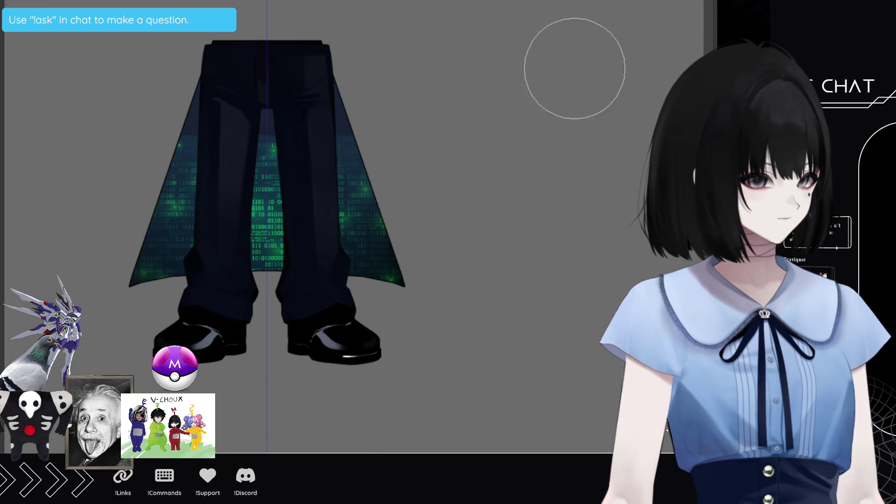
Free-transform the binary texture larger and slightly higher to cover more cape
{"action": "key", "text": "ctrl+t"}
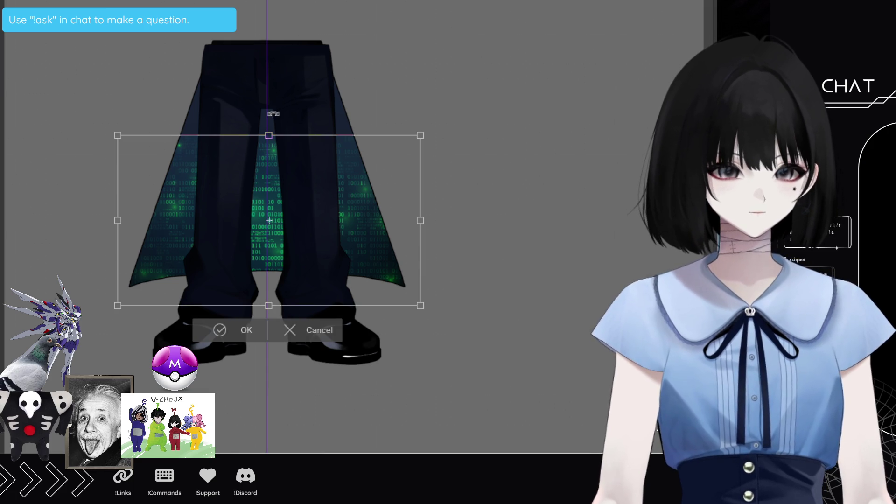
{"action": "left_click_drag", "start_coordinate": [268, 131], "coordinate": [274, 84]}
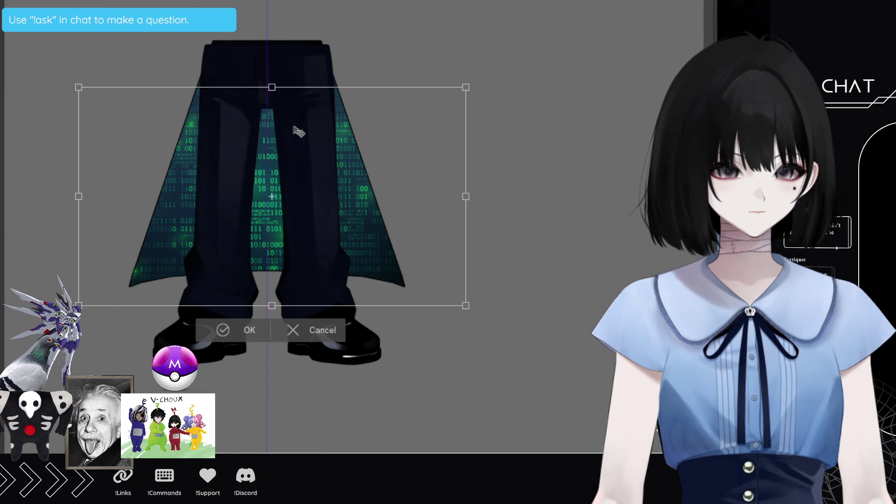
{"action": "left_click_drag", "start_coordinate": [297, 127], "coordinate": [298, 127]}
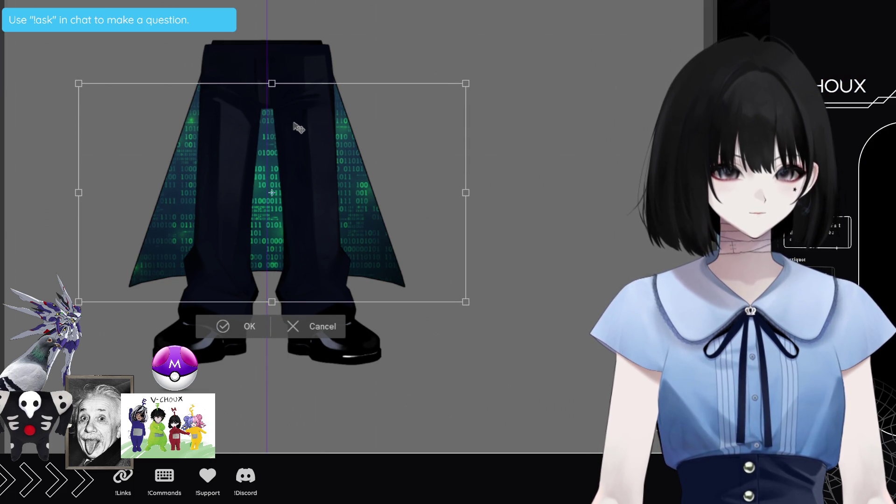
{"action": "left_click", "coordinate": [249, 325]}
{"action": "scroll", "coordinate": [280, 318], "scroll_direction": "down", "scroll_amount": 1}
{"action": "scroll", "coordinate": [344, 316], "scroll_direction": "down", "scroll_amount": 1}
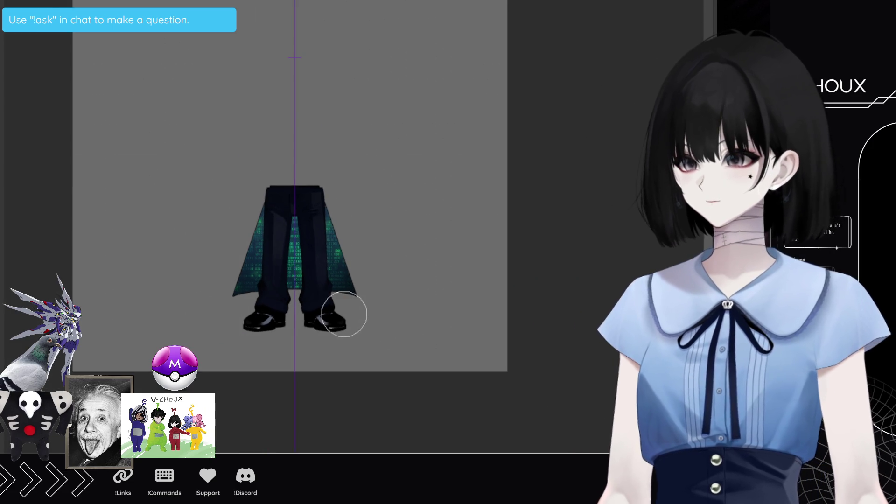
{"action": "scroll", "coordinate": [240, 234], "scroll_direction": "up", "scroll_amount": 1}
{"action": "scroll", "coordinate": [120, 294], "scroll_direction": "up", "scroll_amount": 1}
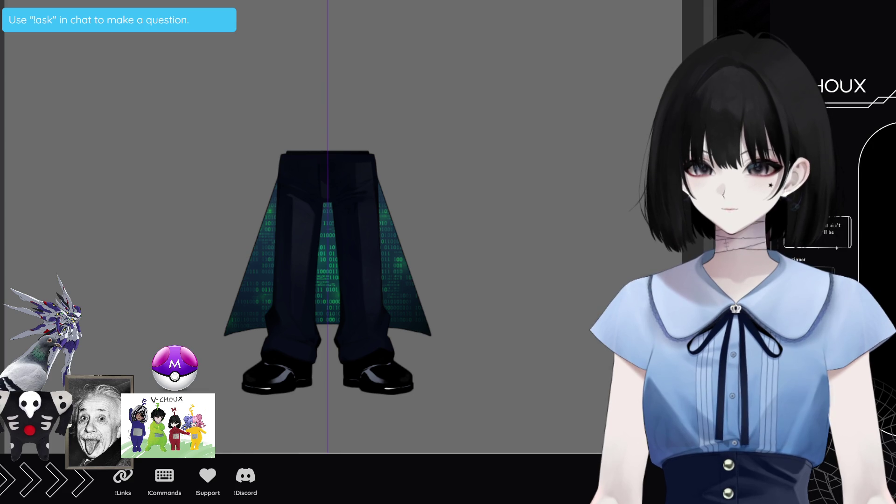
{"action": "key", "text": "f"}
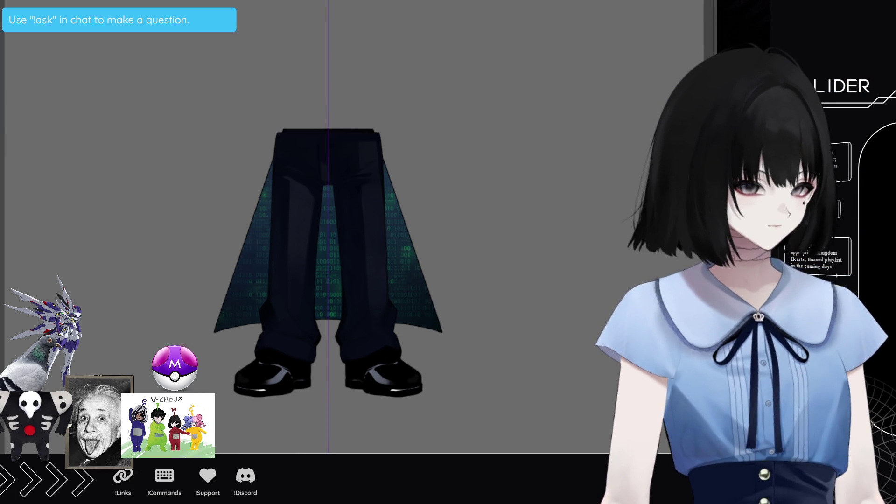
Zoom in and begin a mirrored strap outline at the waistband corner
{"action": "scroll", "coordinate": [335, 243], "scroll_direction": "up", "scroll_amount": 2}
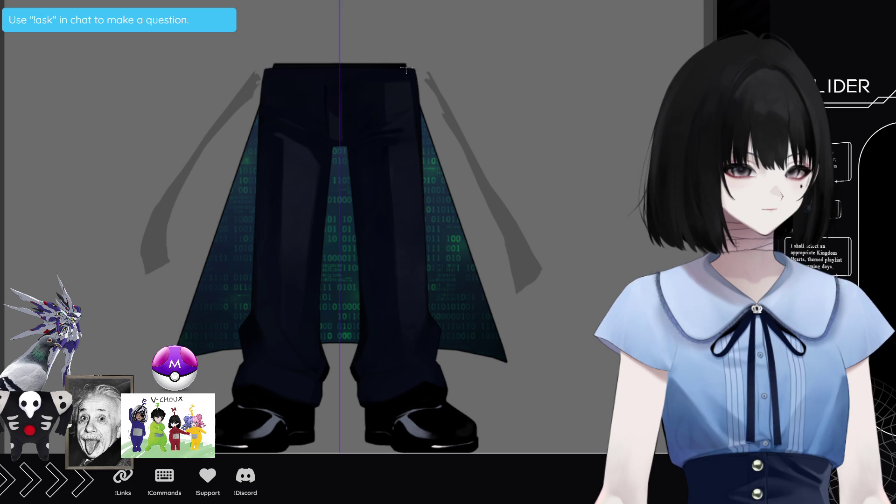
{"action": "left_click", "coordinate": [405, 68]}
Trace the mirrored strap outline diagonally down past the cape edge and close it
{"action": "left_click", "coordinate": [442, 119]}
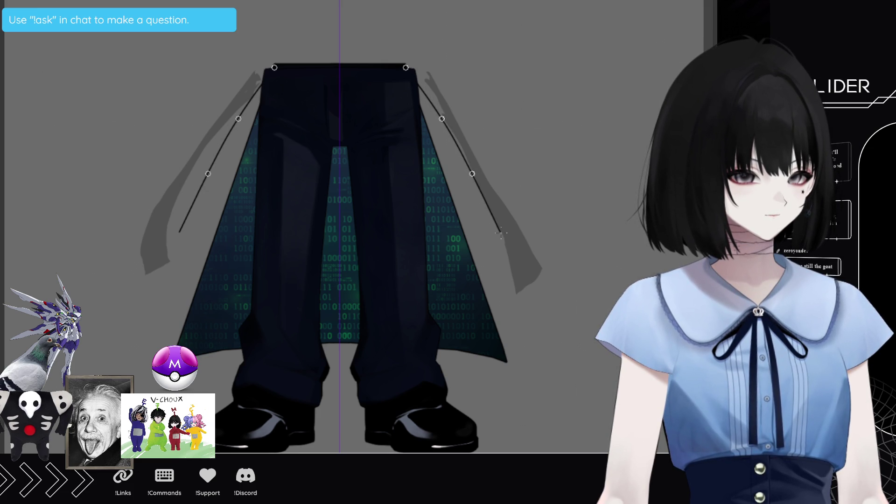
{"action": "left_click", "coordinate": [522, 292]}
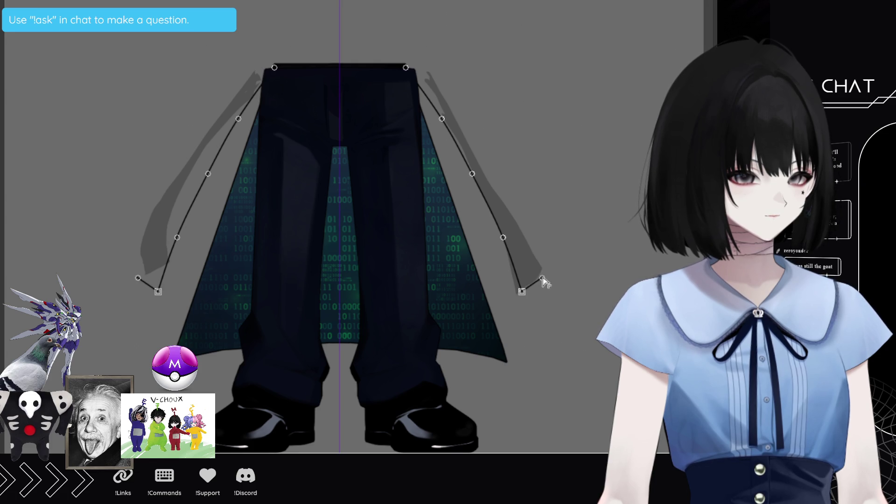
{"action": "left_click", "coordinate": [521, 233]}
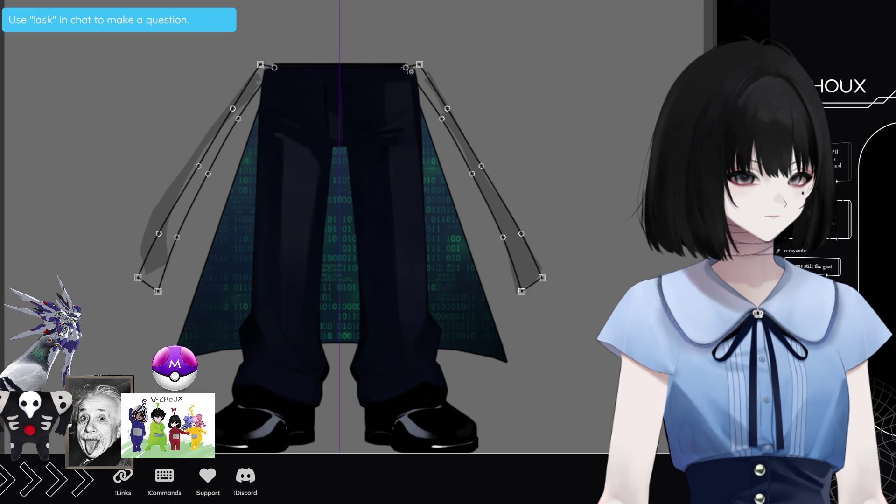
{"action": "left_click", "coordinate": [420, 65]}
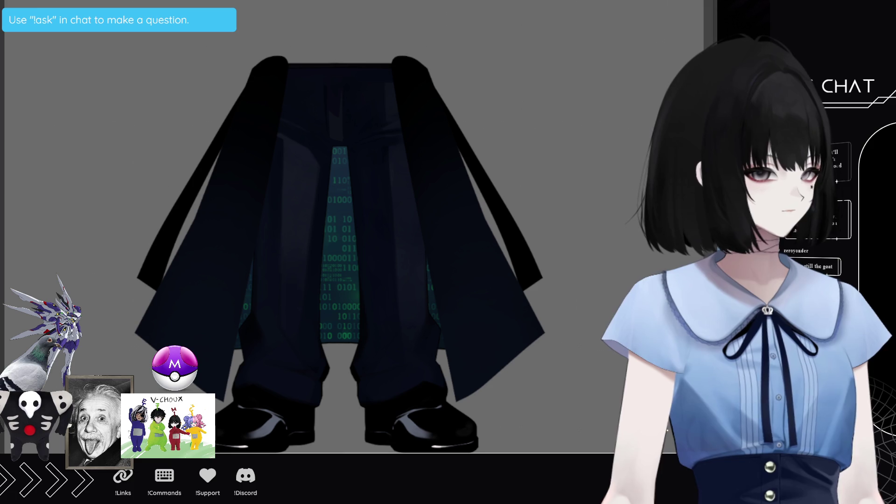
Reframe and zoom the view to inspect the translucent flaps over the binary lining
{"action": "left_click_drag", "start_coordinate": [565, 62], "coordinate": [444, 193]}
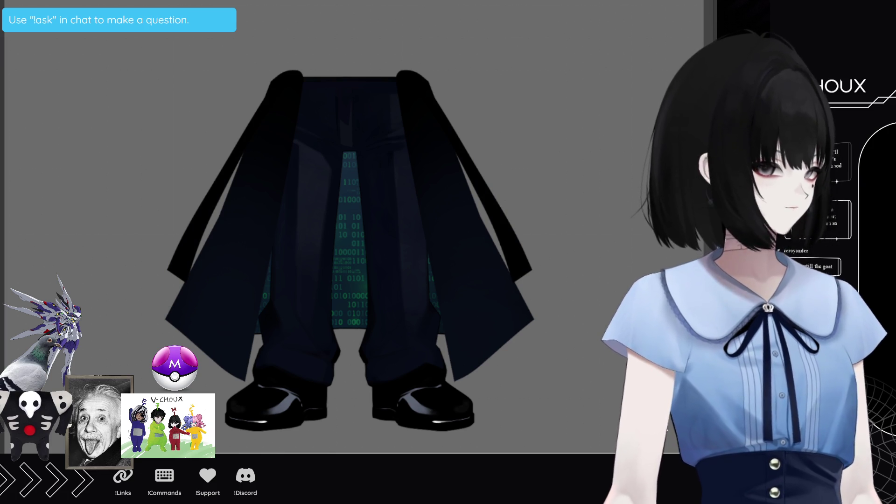
{"action": "scroll", "coordinate": [509, 214], "scroll_direction": "up", "scroll_amount": 5}
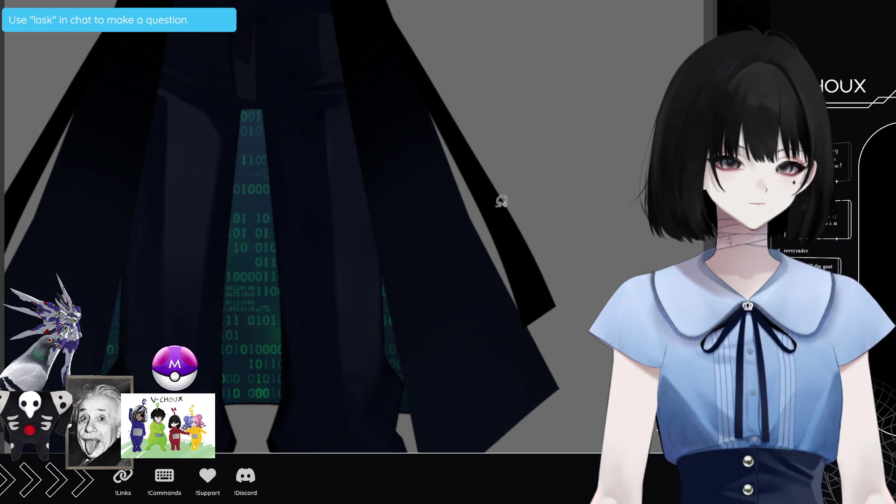
{"action": "scroll", "coordinate": [502, 201], "scroll_direction": "down", "scroll_amount": 2}
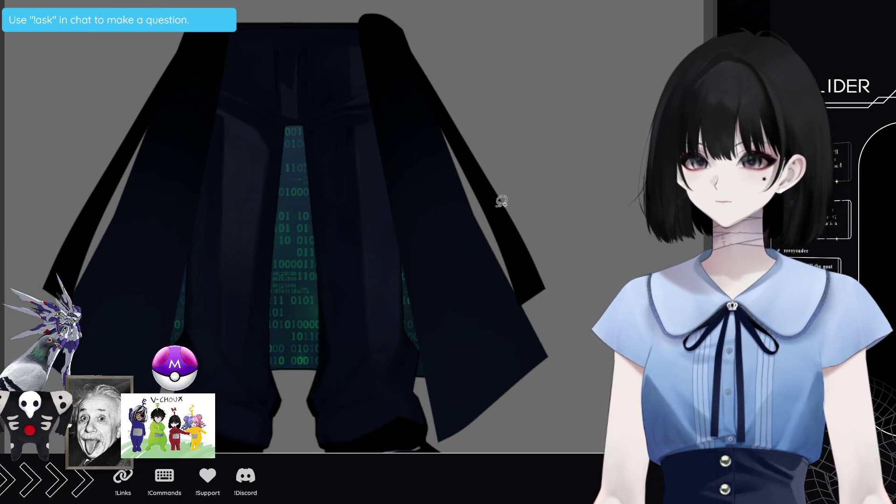
{"action": "scroll", "coordinate": [502, 201], "scroll_direction": "down", "scroll_amount": 3}
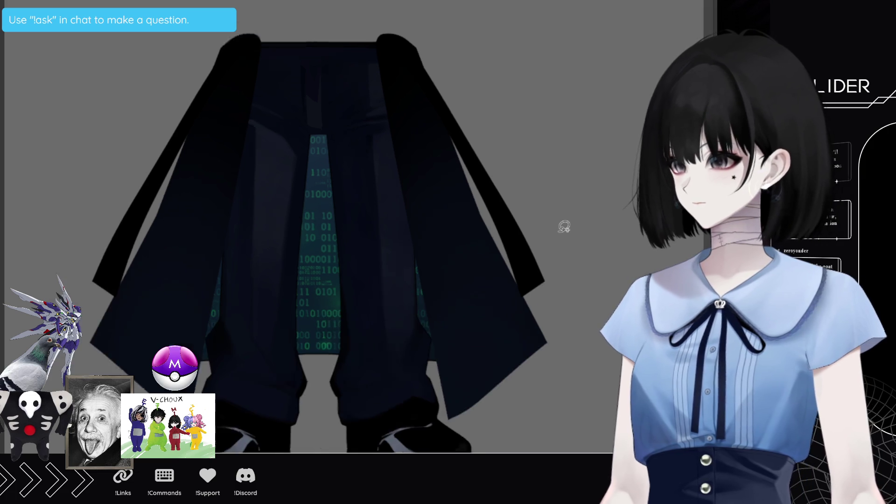
{"action": "scroll", "coordinate": [378, 380], "scroll_direction": "up", "scroll_amount": 1}
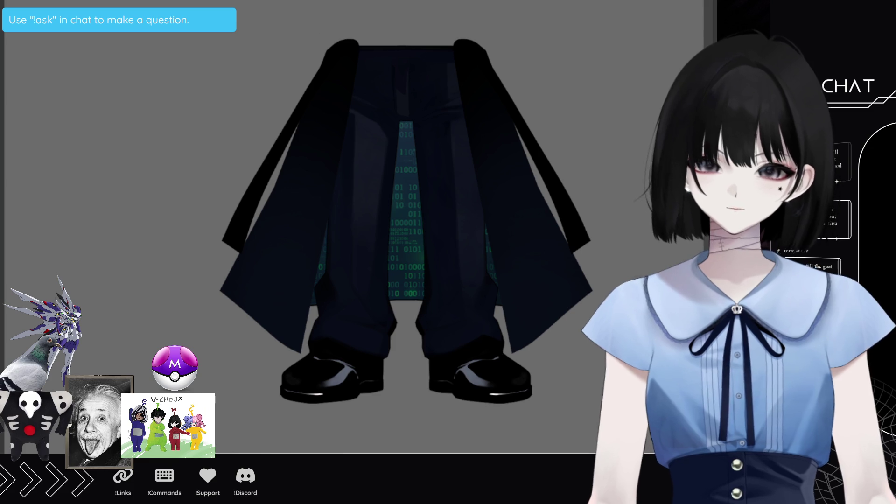
{"action": "scroll", "coordinate": [374, 330], "scroll_direction": "down", "scroll_amount": 2}
{"action": "scroll", "coordinate": [410, 316], "scroll_direction": "up", "scroll_amount": 1}
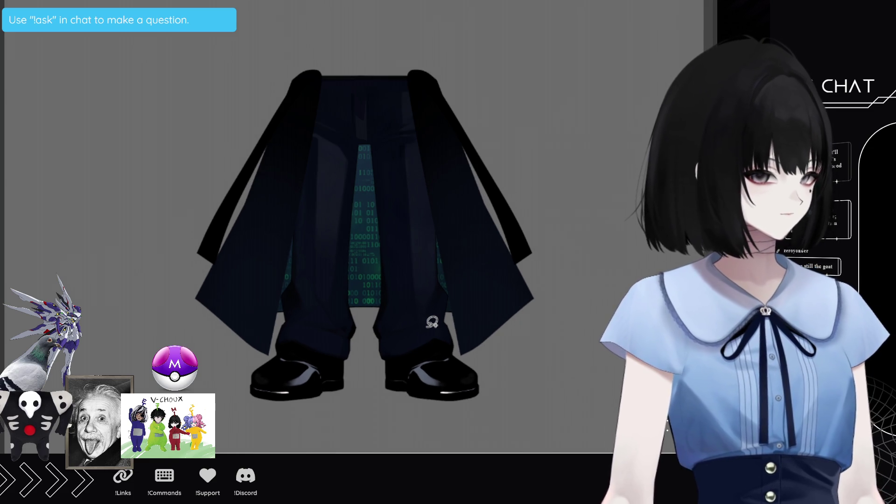
{"action": "scroll", "coordinate": [409, 316], "scroll_direction": "up", "scroll_amount": 1}
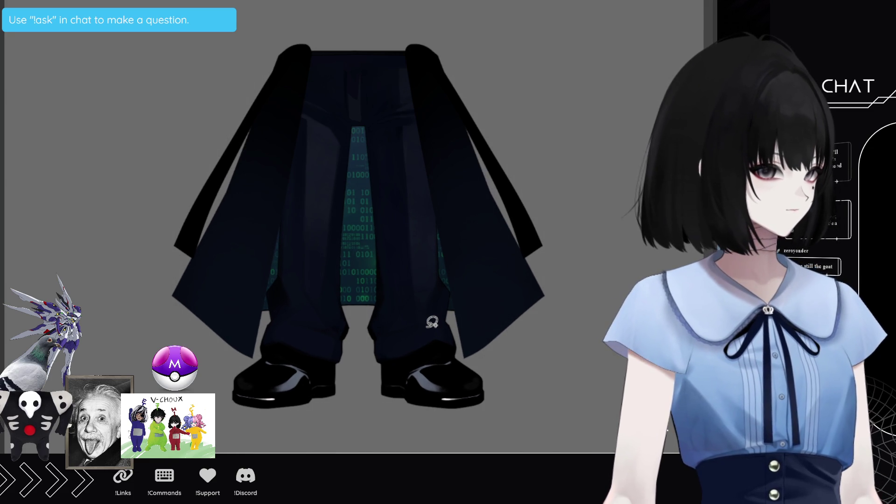
{"action": "scroll", "coordinate": [432, 322], "scroll_direction": "up", "scroll_amount": 1}
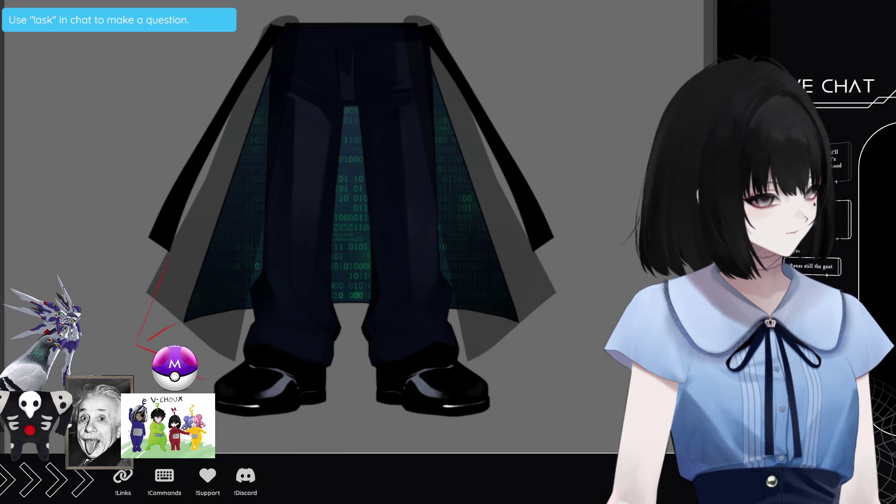
Sketch a red guide below the left flap and a mirrored outline from the flap edge
{"action": "left_click_drag", "start_coordinate": [203, 378], "coordinate": [228, 384]}
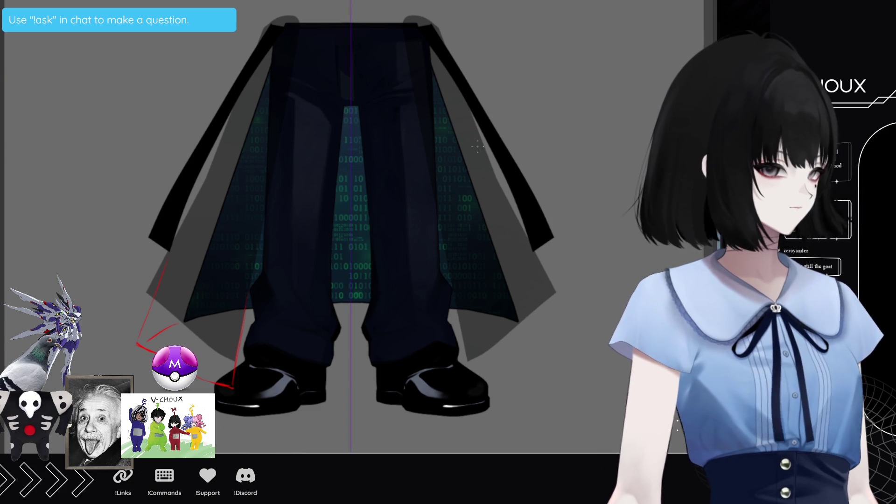
{"action": "left_click_drag", "start_coordinate": [146, 303], "coordinate": [126, 340]}
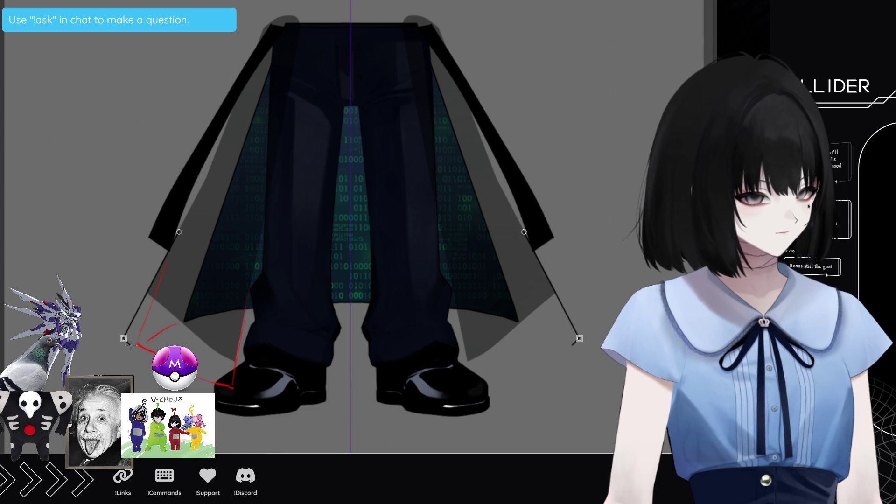
Finish the mirrored side-panel outlines with sharp corners and fill both panels black
{"action": "left_click_drag", "start_coordinate": [151, 353], "coordinate": [202, 376]}
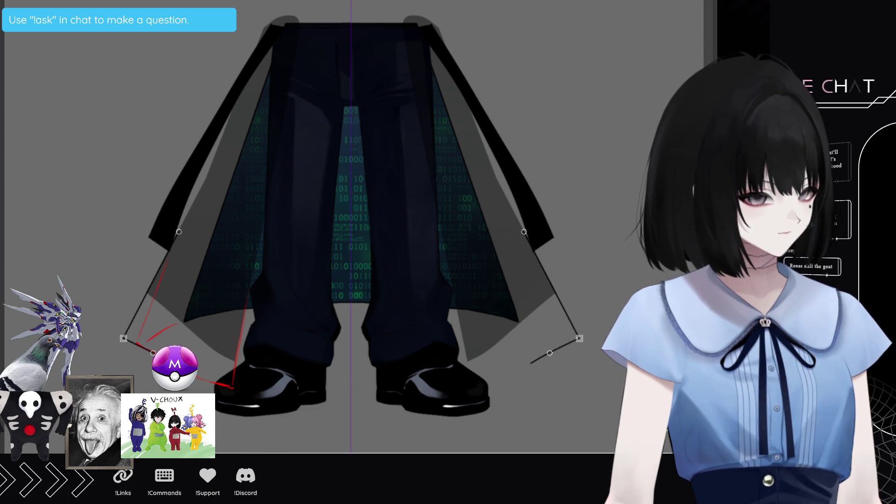
{"action": "left_click", "coordinate": [199, 379]}
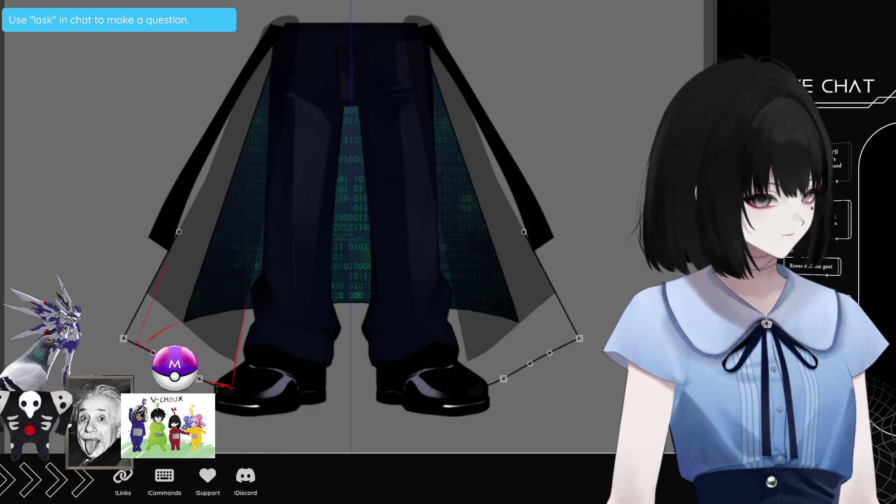
{"action": "left_click", "coordinate": [232, 389]}
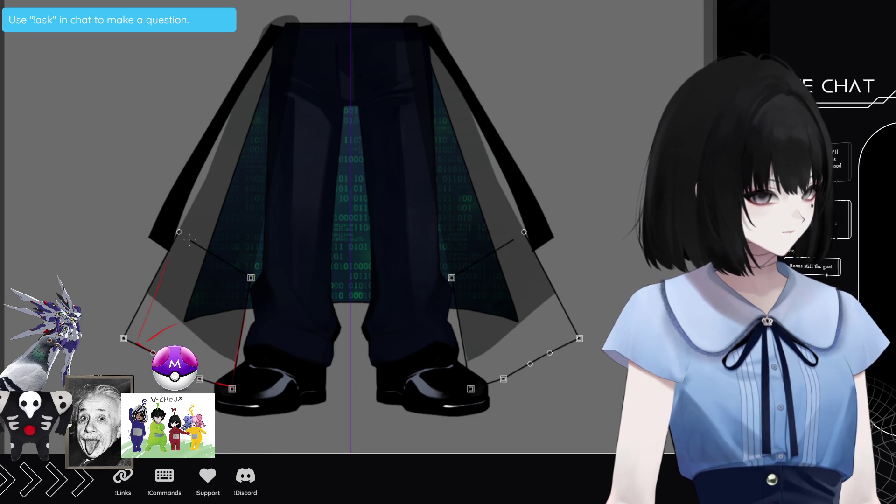
{"action": "key", "text": "Escape"}
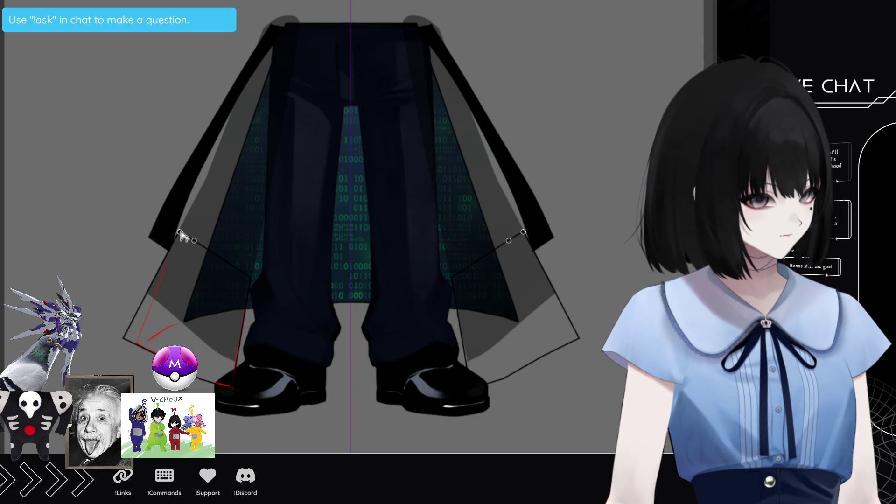
{"action": "left_click", "coordinate": [180, 232]}
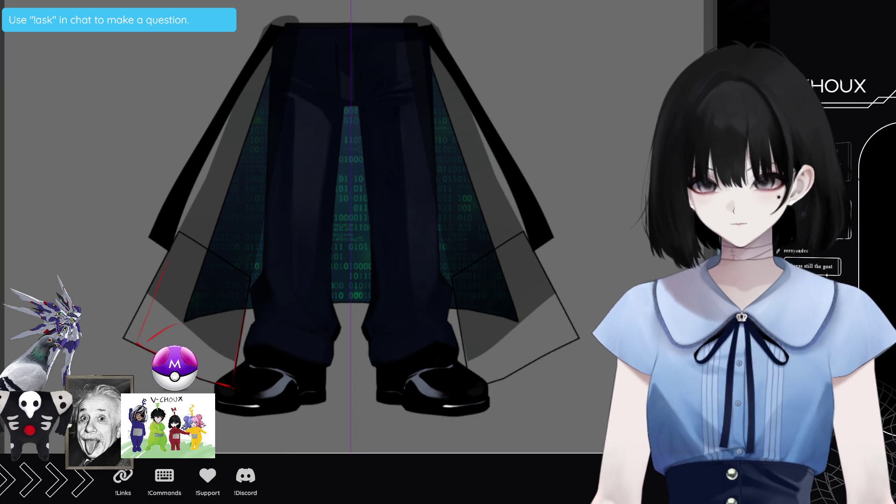
{"action": "left_click", "coordinate": [206, 292]}
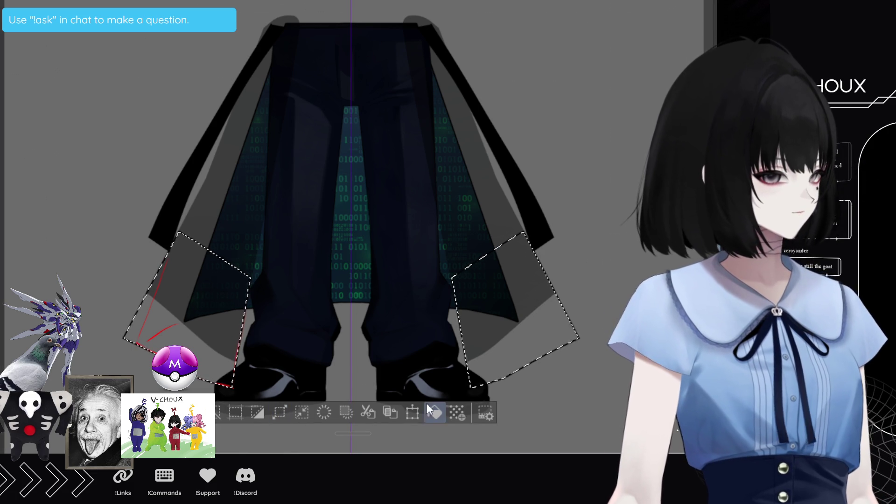
{"action": "left_click", "coordinate": [433, 410]}
{"action": "left_click", "coordinate": [218, 411]}
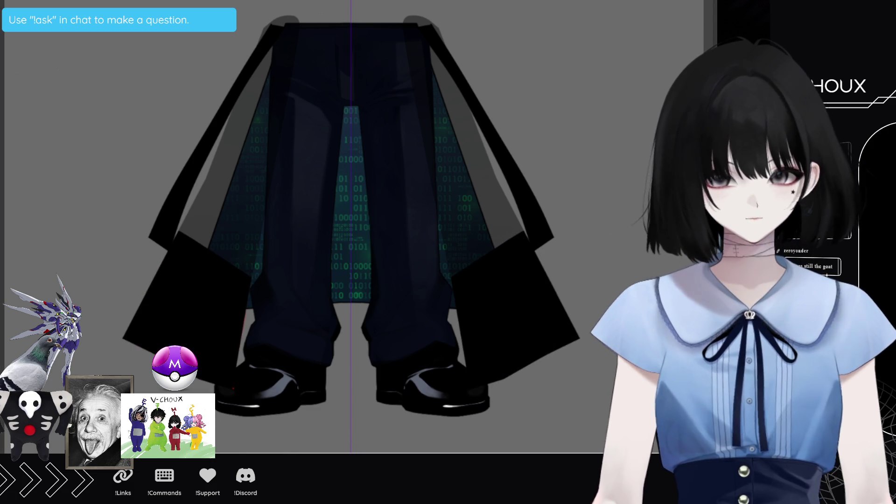
Delete the trial black side panels while keeping the translucent grey left flap
{"action": "left_click_drag", "start_coordinate": [499, 180], "coordinate": [577, 182]}
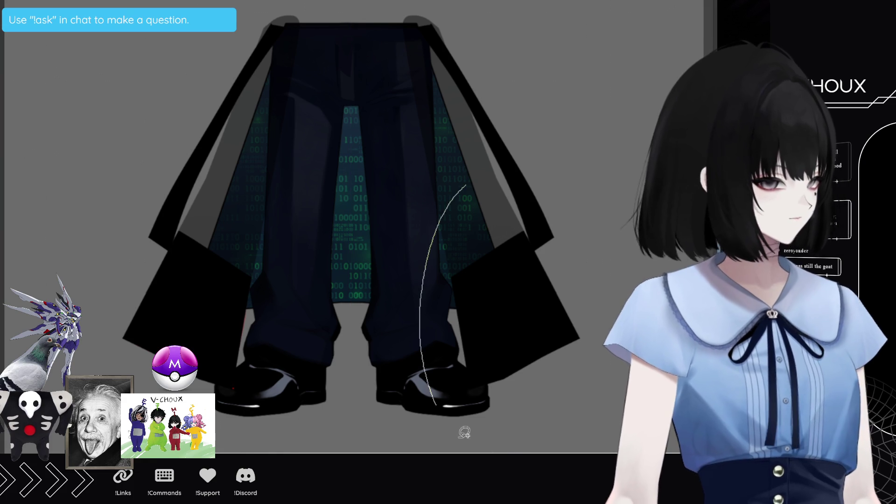
{"action": "key", "text": "Delete"}
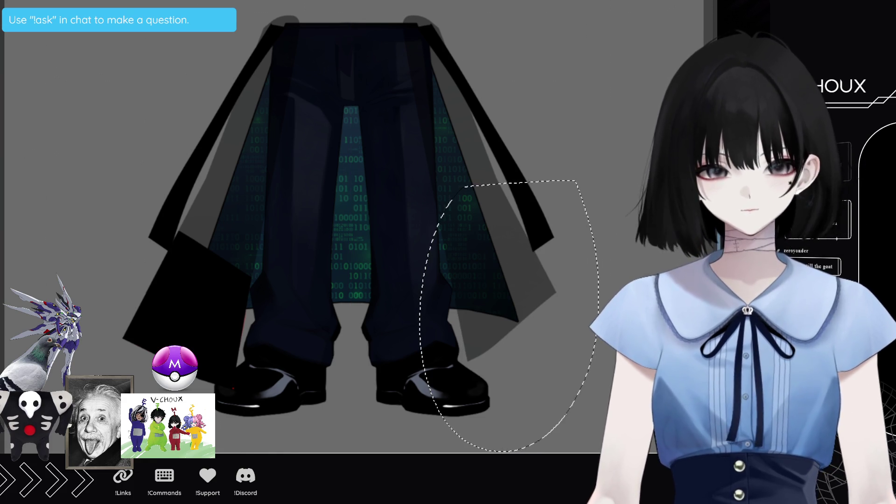
{"action": "left_click", "coordinate": [428, 414]}
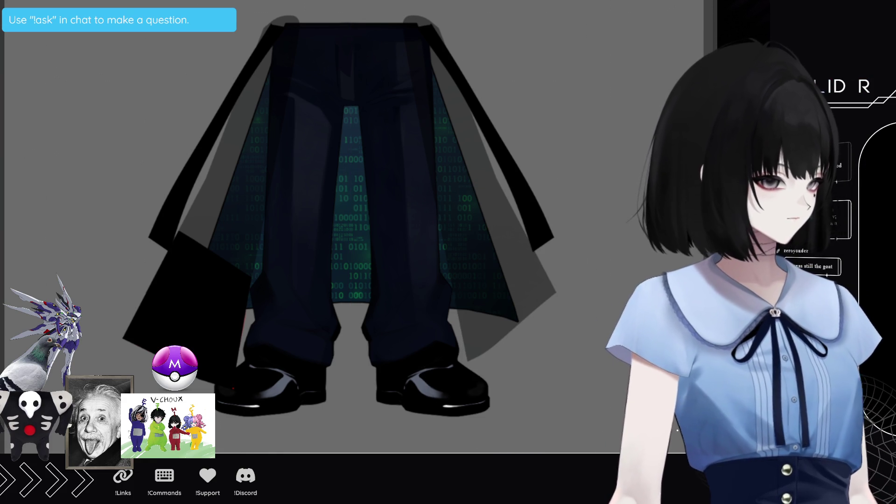
{"action": "key", "text": "Delete"}
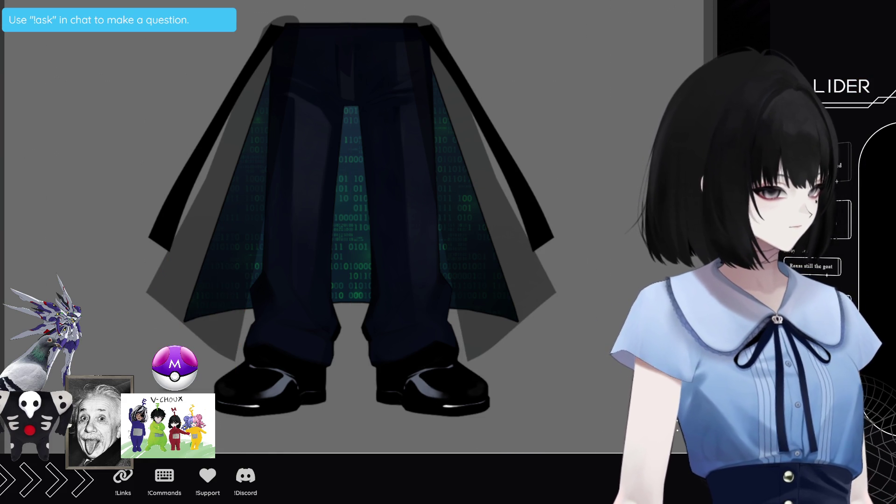
{"action": "key", "text": "Delete"}
{"action": "key", "text": "ctrl+z"}
{"action": "scroll", "coordinate": [350, 281], "scroll_direction": "down", "scroll_amount": 1}
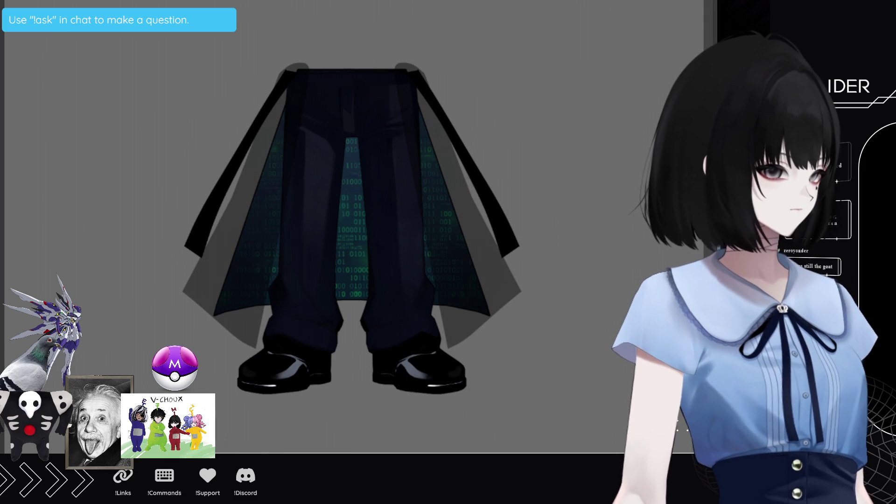
Make both flaps solid black, lengthen the left one into a pointed tip, and zoom out
{"action": "key", "text": "ctrl+z"}
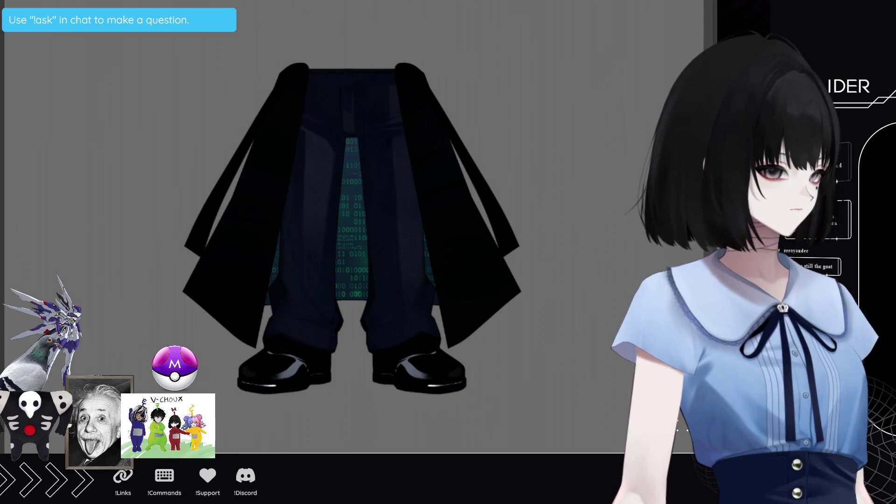
{"action": "key", "text": "ctrl+z"}
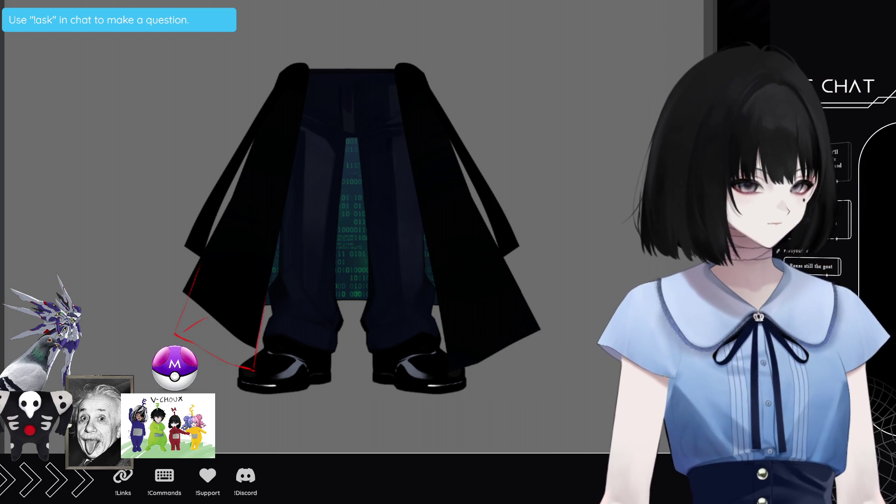
{"action": "left_click_drag", "start_coordinate": [267, 292], "coordinate": [164, 329]}
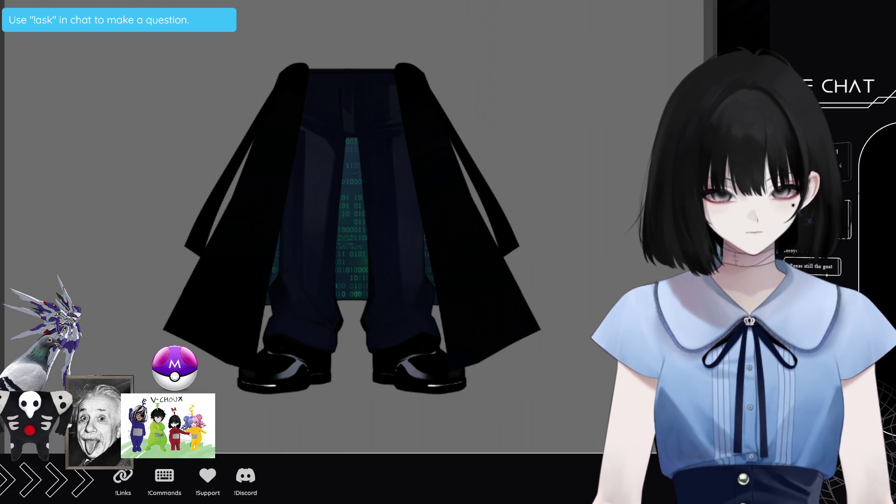
{"action": "key", "text": "ctrl+minus"}
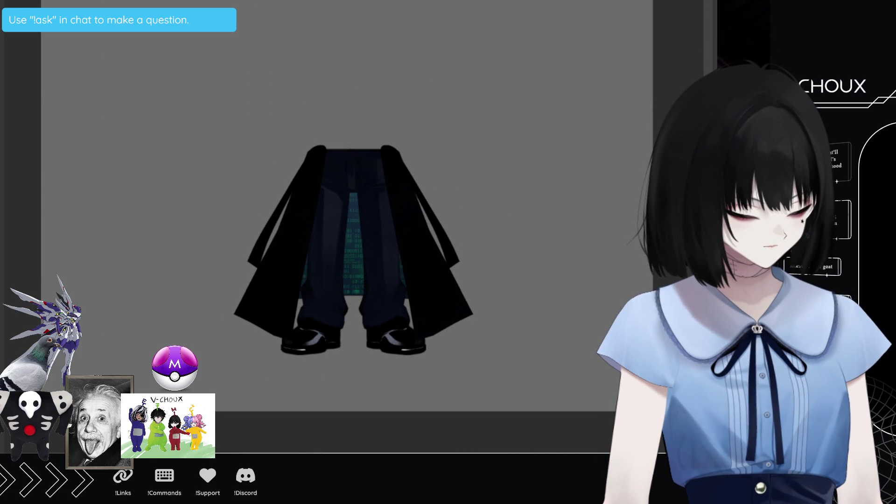
Undo back to the translucent grey cape so the green binary lining shows
{"action": "key", "text": "ctrl+z"}
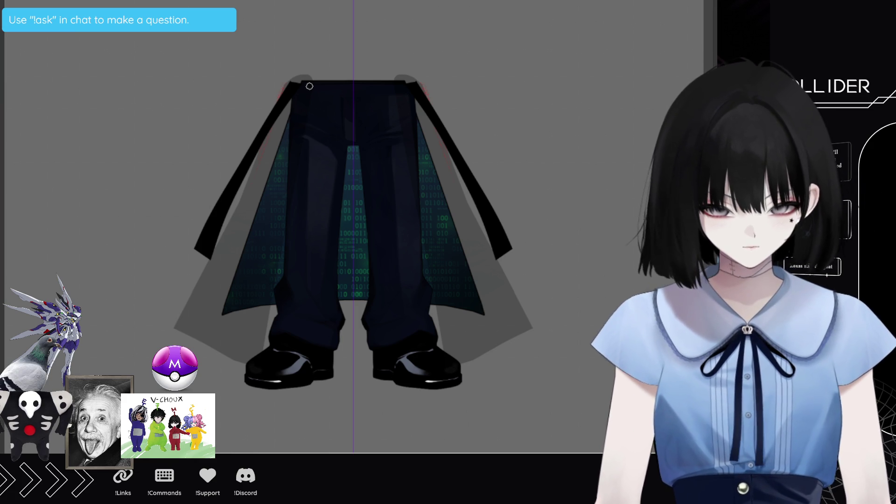
Draw mirrored red lines down both cape fronts from the waistband corners to the tips
{"action": "left_click_drag", "start_coordinate": [308, 92], "coordinate": [268, 336]}
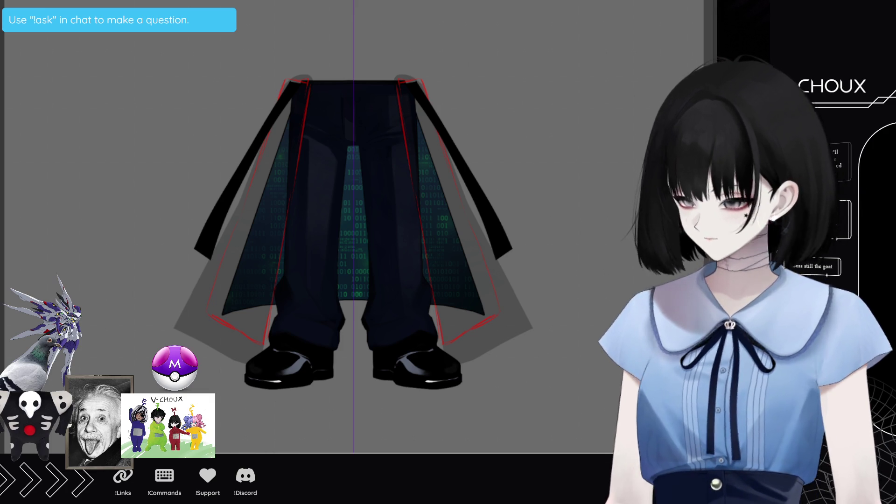
Trace the first mirrored side-panel outline from the waistband down toward the hem
{"action": "left_click", "coordinate": [305, 88]}
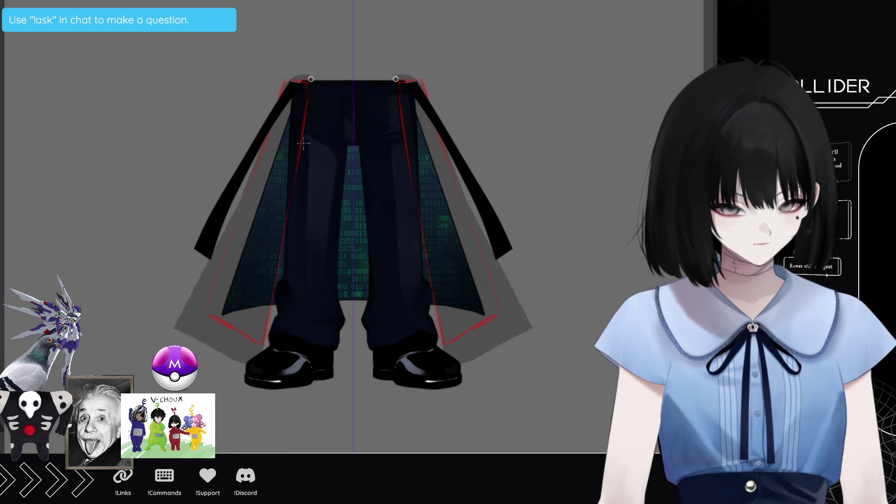
{"action": "left_click", "coordinate": [276, 283]}
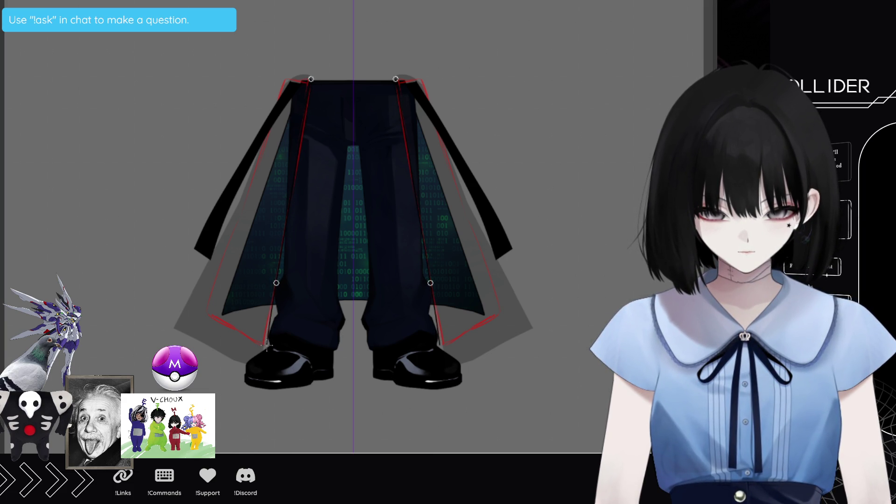
{"action": "left_click", "coordinate": [266, 346]}
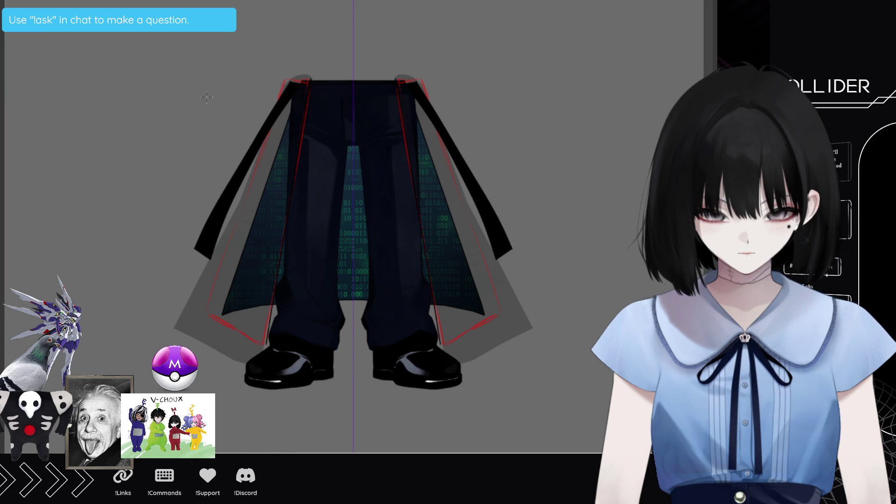
Outline the second panel with a sharp hem corner, closing it at the waistband and selecting the enclosed areas
{"action": "left_click", "coordinate": [310, 82]}
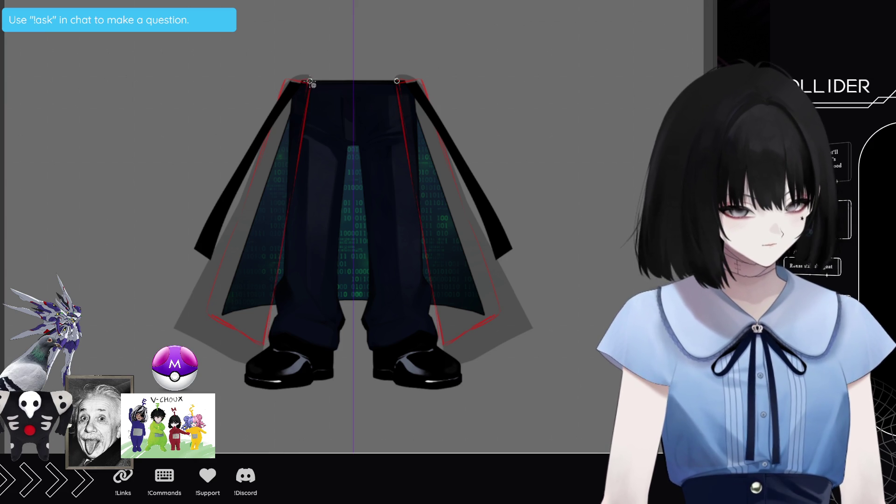
{"action": "left_click", "coordinate": [279, 267]}
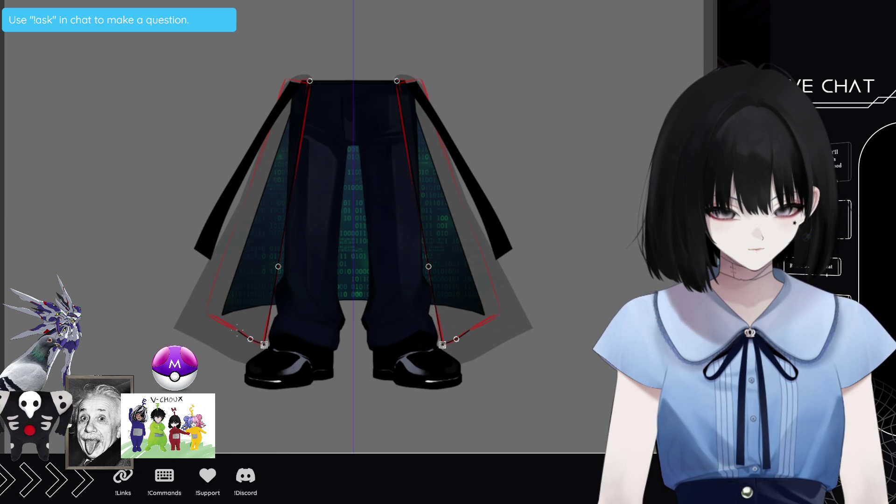
{"action": "left_click", "coordinate": [234, 328]}
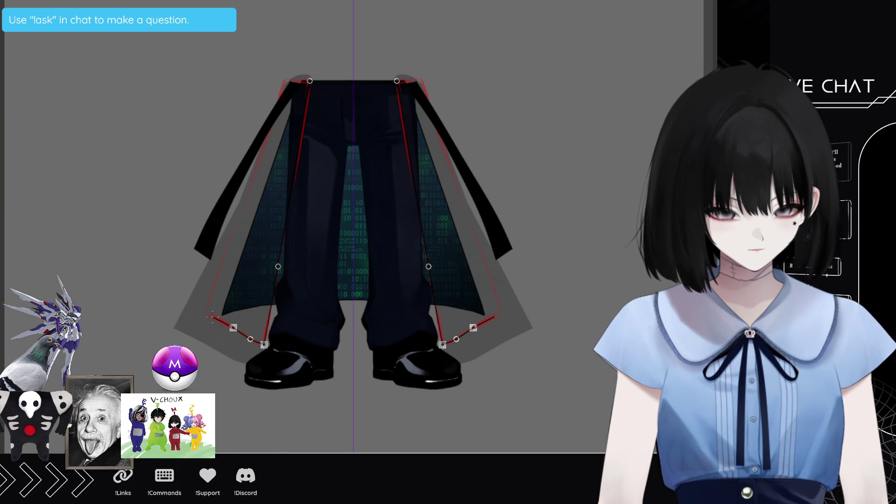
{"action": "left_click", "coordinate": [211, 318]}
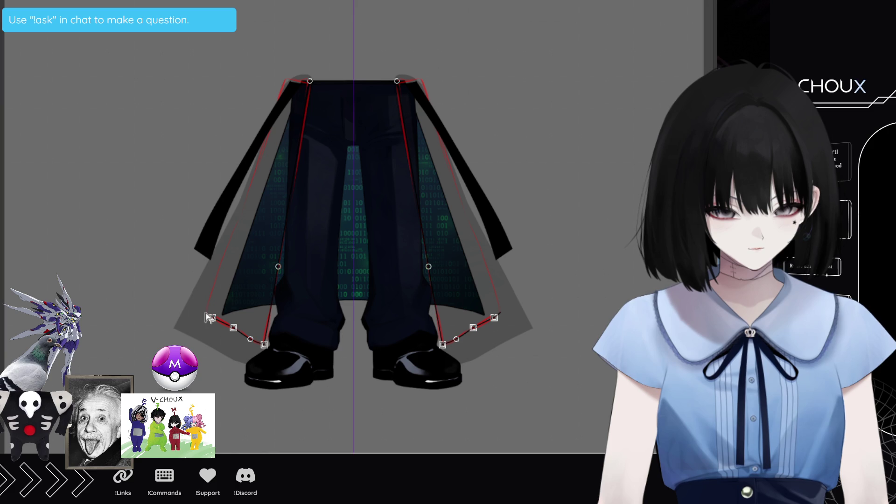
{"action": "mouse_move", "coordinate": [206, 313]}
{"action": "left_mouse_down"}
{"action": "mouse_move", "coordinate": [240, 219]}
{"action": "mouse_move", "coordinate": [224, 256]}
{"action": "left_mouse_up"}
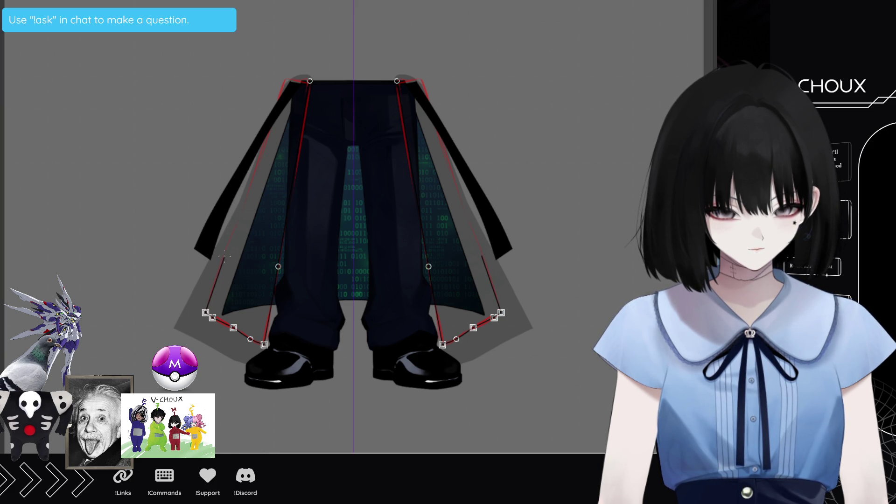
{"action": "left_click", "coordinate": [241, 212]}
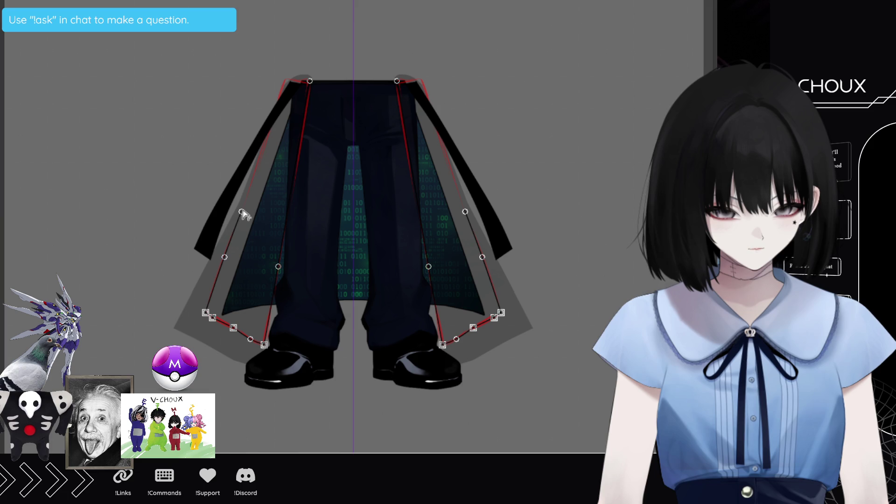
{"action": "left_click", "coordinate": [284, 79]}
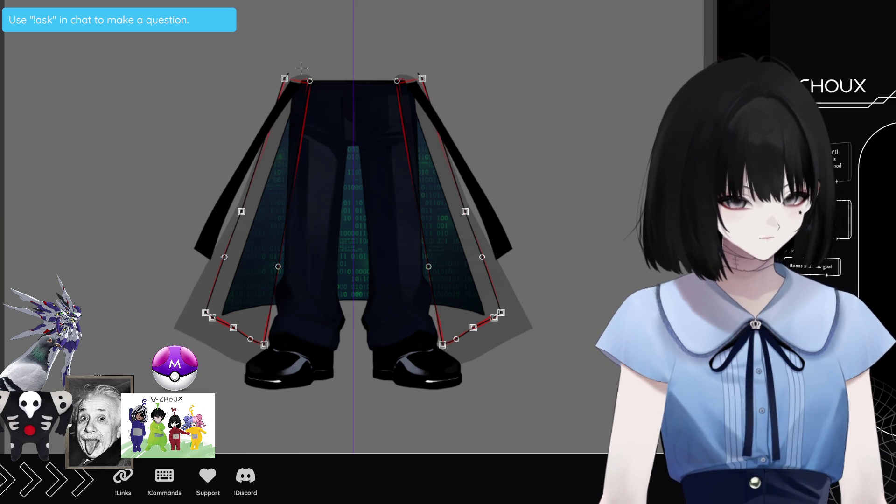
{"action": "left_click", "coordinate": [298, 82]}
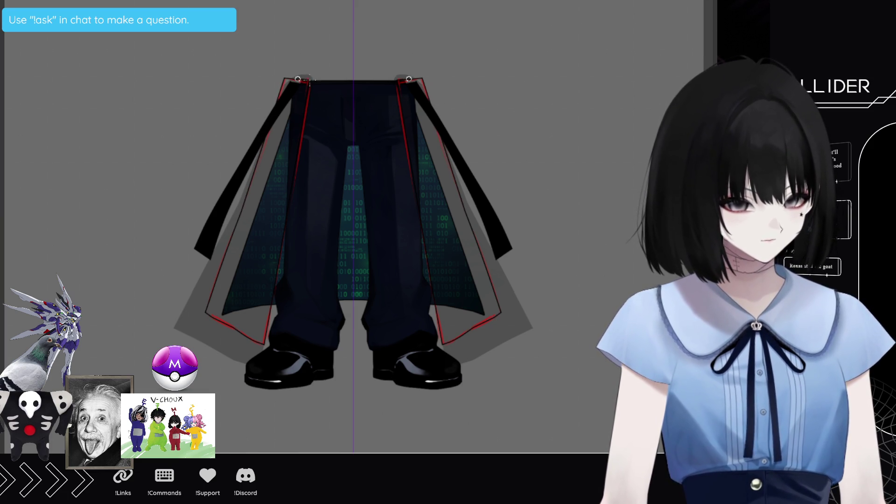
{"action": "left_click", "coordinate": [310, 81]}
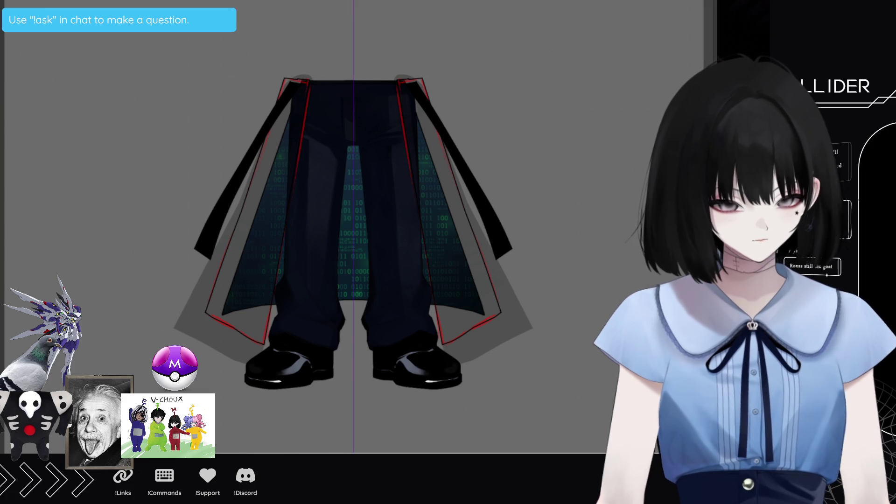
{"action": "key", "text": "Return"}
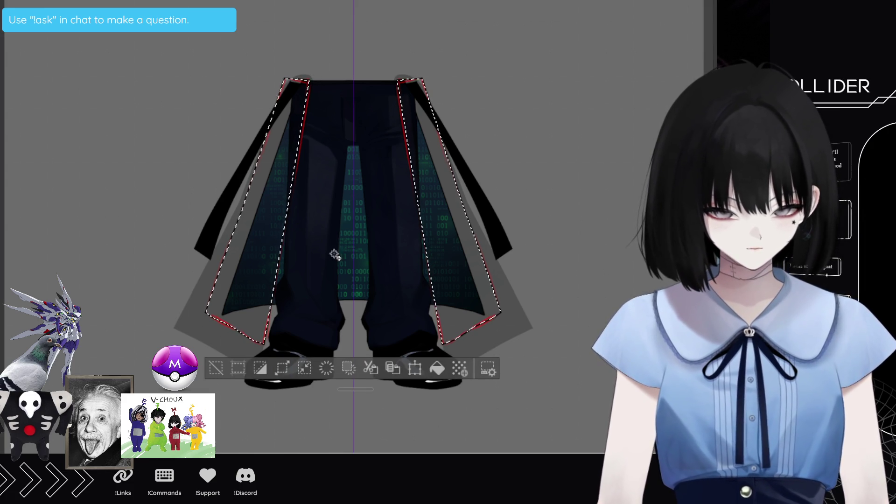
Fill both selected side panels with solid black and remove the red guides
{"action": "left_click", "coordinate": [432, 369]}
{"action": "left_click", "coordinate": [215, 368]}
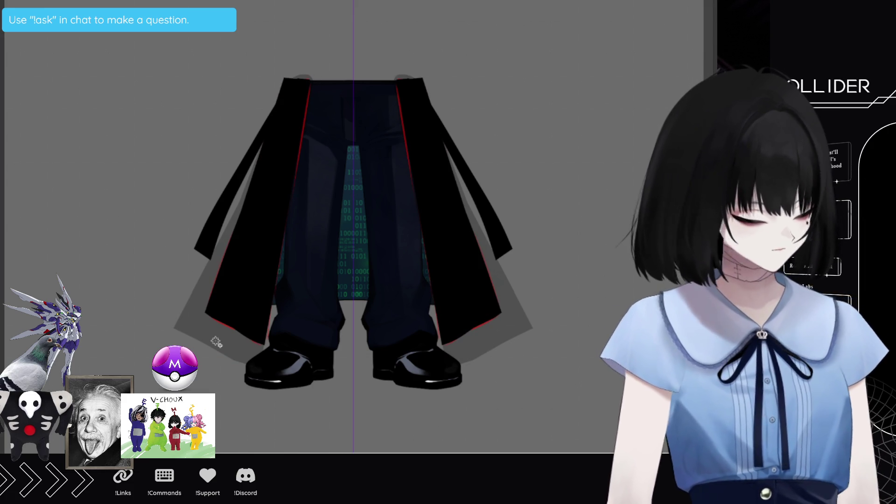
{"action": "key", "text": "Delete"}
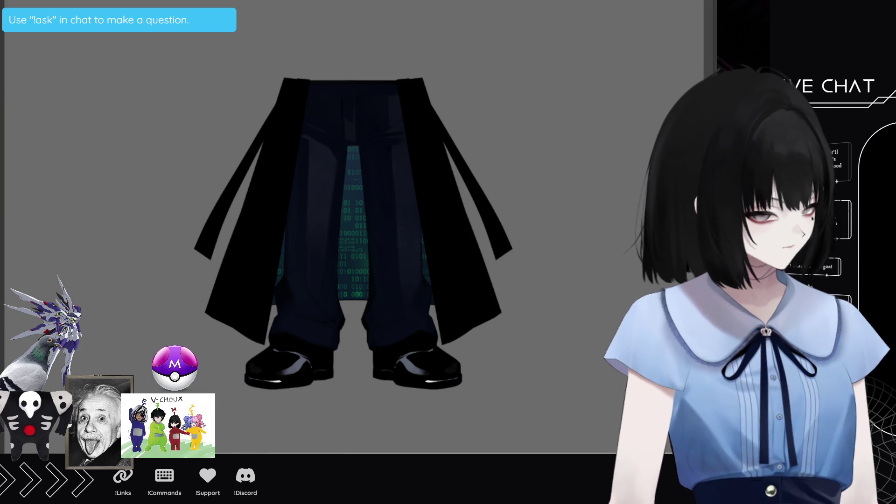
{"action": "mouse_move", "coordinate": [395, 45]}
{"action": "left_mouse_down"}
{"action": "mouse_move", "coordinate": [383, 95]}
{"action": "mouse_move", "coordinate": [452, 28]}
{"action": "left_mouse_up"}
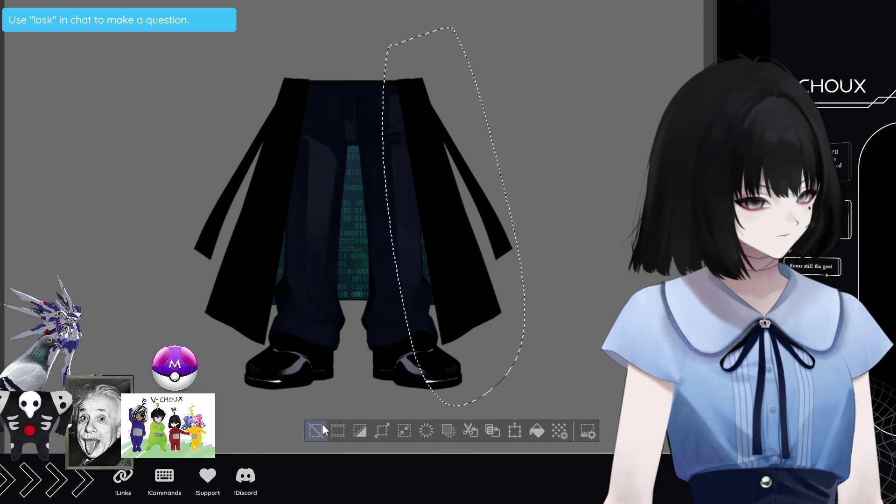
{"action": "left_click", "coordinate": [323, 427]}
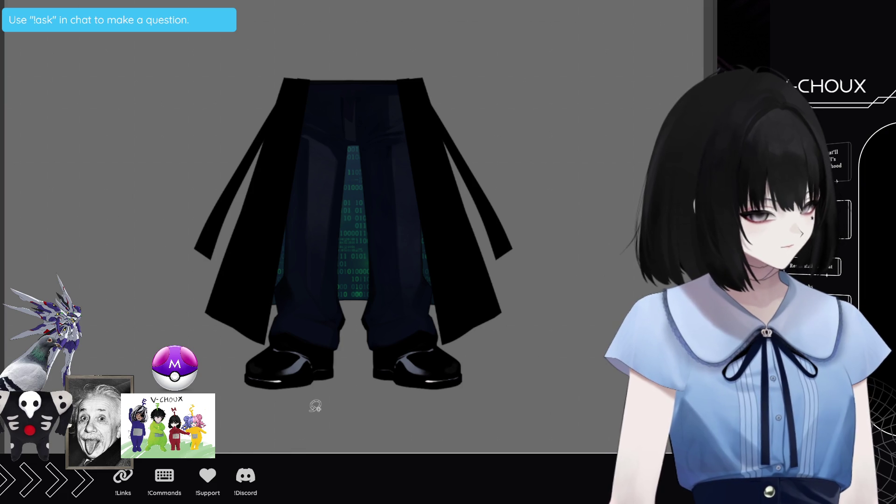
{"action": "key", "text": "ctrl+0"}
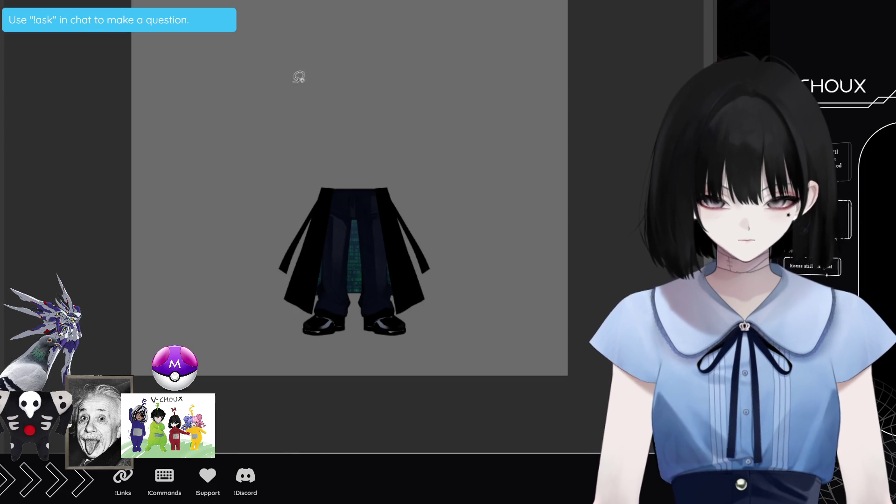
{"action": "scroll", "coordinate": [369, 229], "scroll_direction": "up", "scroll_amount": 2}
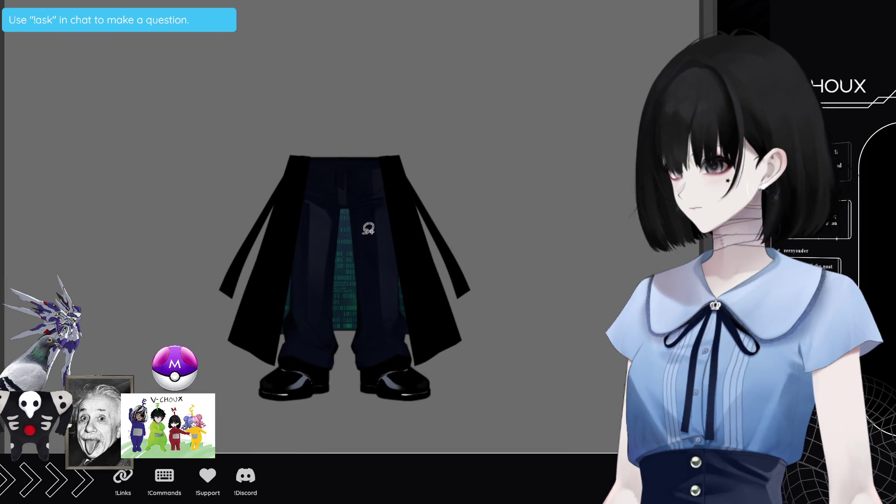
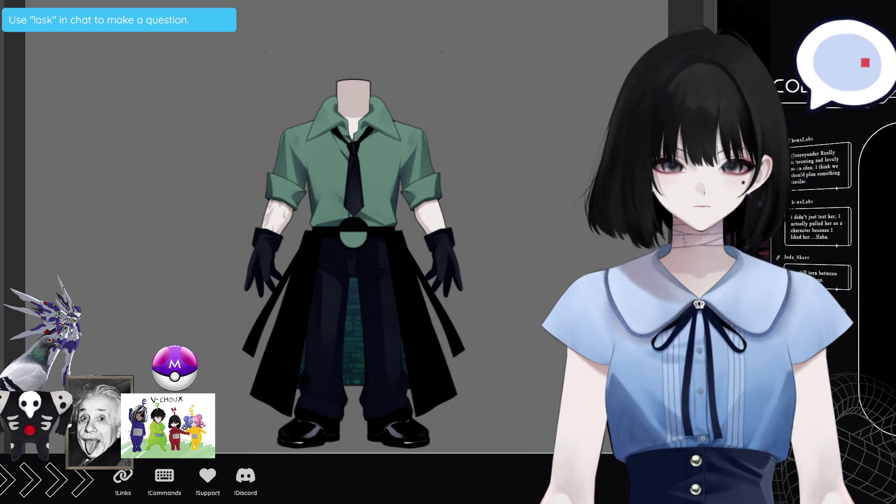
Start transforms on the layer and tie area, then cancel each without changing the art
{"action": "scroll", "coordinate": [412, 267], "scroll_direction": "up", "scroll_amount": 1}
{"action": "scroll", "coordinate": [412, 267], "scroll_direction": "up", "scroll_amount": 1}
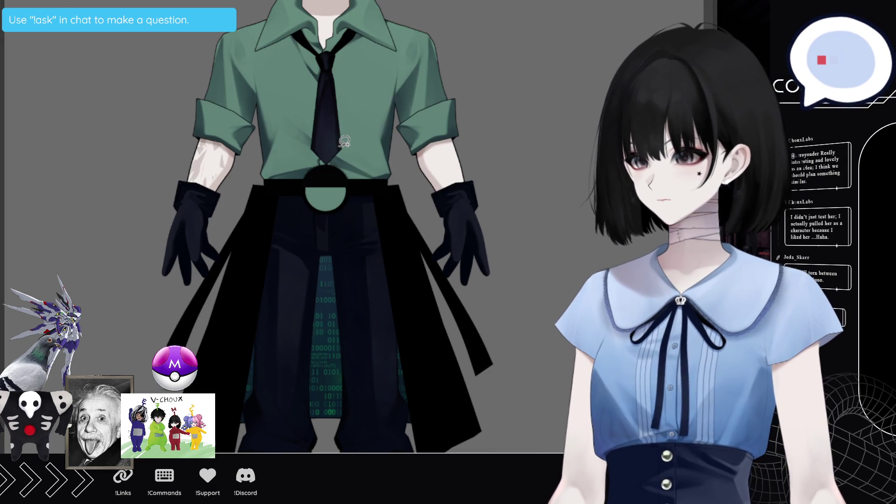
{"action": "scroll", "coordinate": [344, 141], "scroll_direction": "down", "scroll_amount": 2}
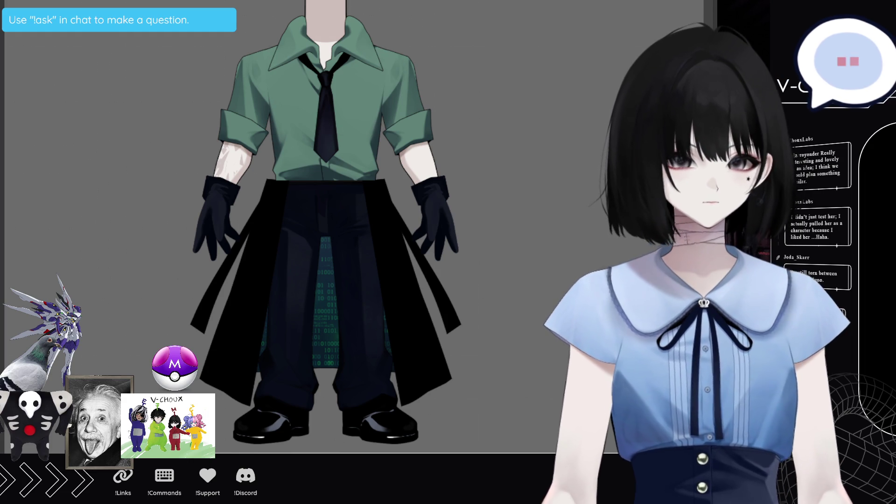
{"action": "key", "text": "ctrl+t"}
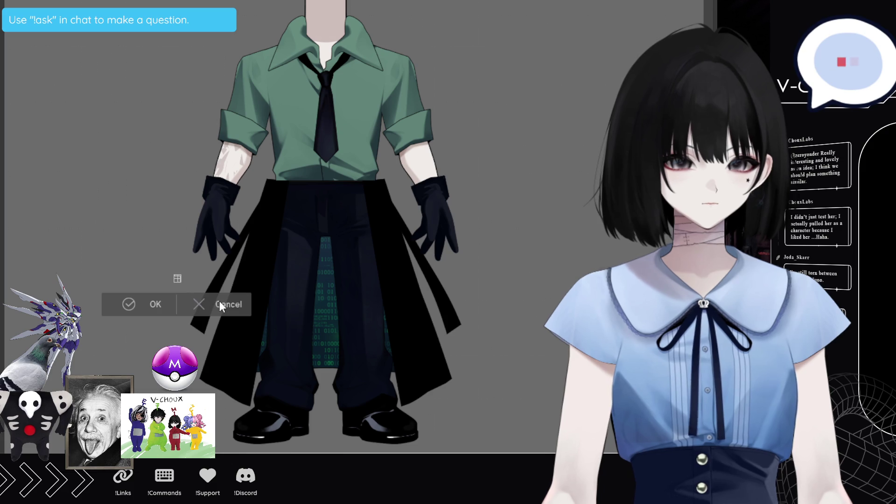
{"action": "key", "text": "Return"}
{"action": "key", "text": "ctrl+t"}
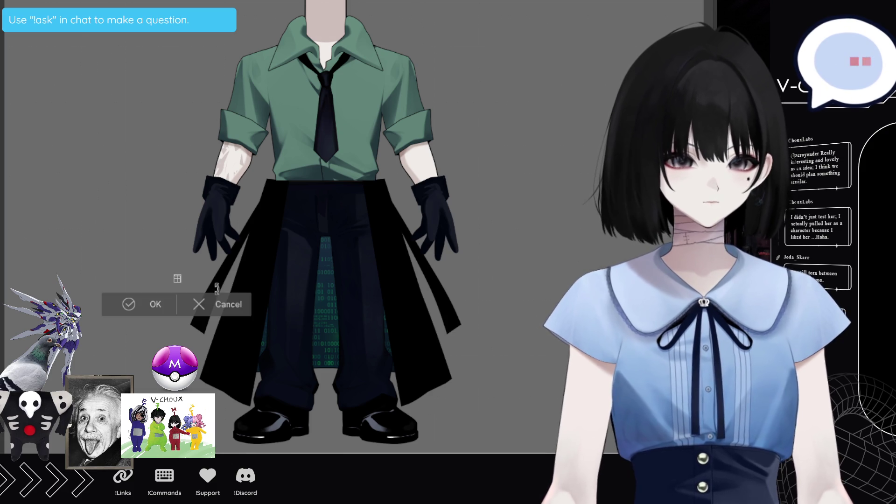
{"action": "left_click", "coordinate": [226, 301]}
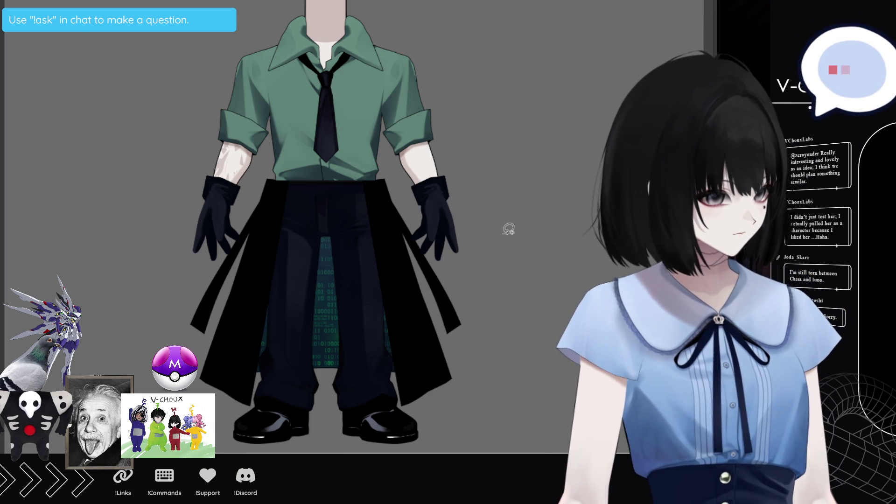
{"action": "key", "text": "ctrl+t"}
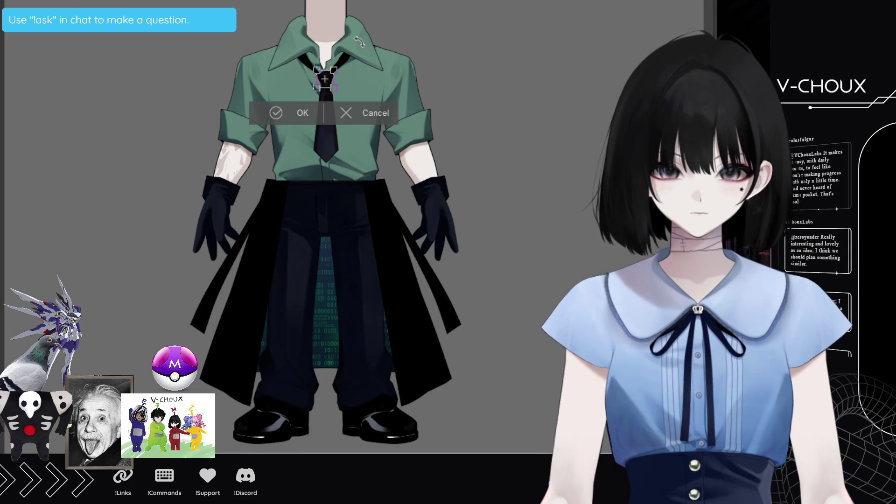
{"action": "left_click", "coordinate": [376, 113]}
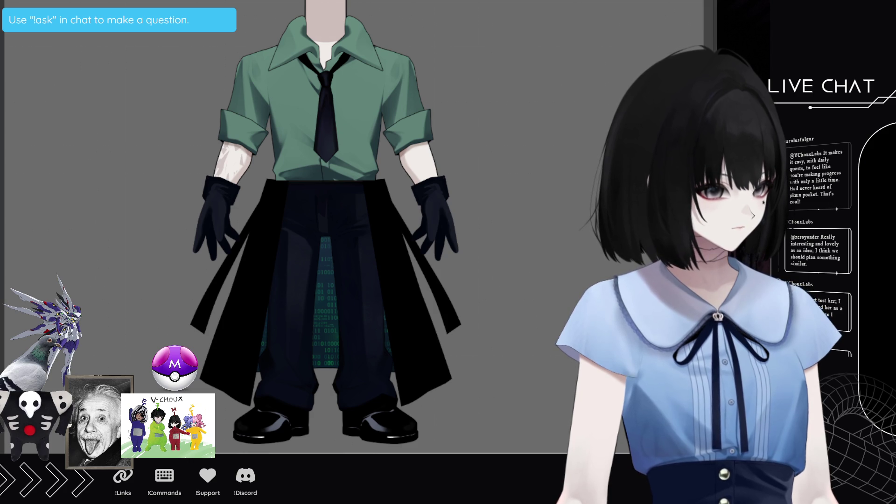
Undo the necktie, collar, both sleeves with arms and gloves, and the earlier shirt fills
{"action": "key", "text": "ctrl+z"}
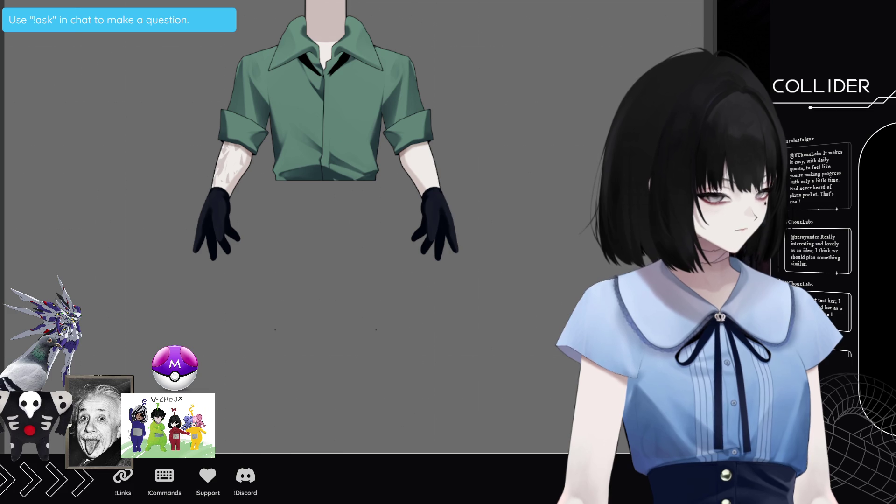
{"action": "key", "text": "ctrl+z"}
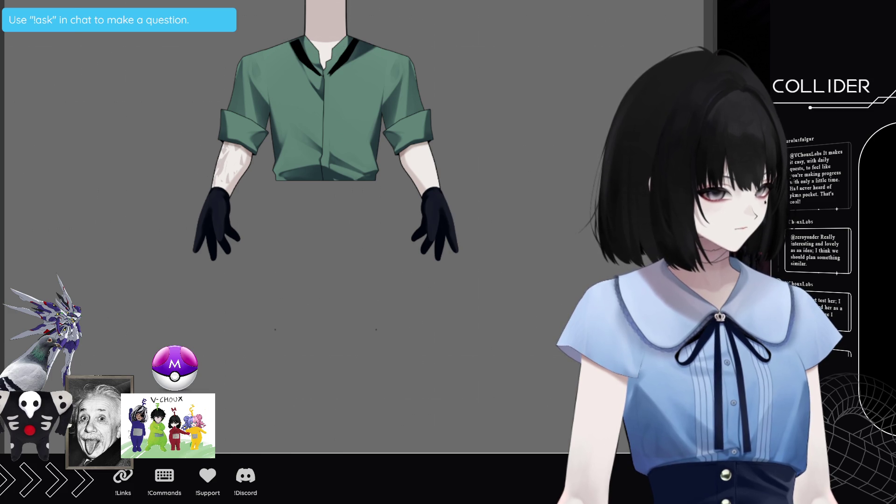
{"action": "key", "text": "ctrl+z"}
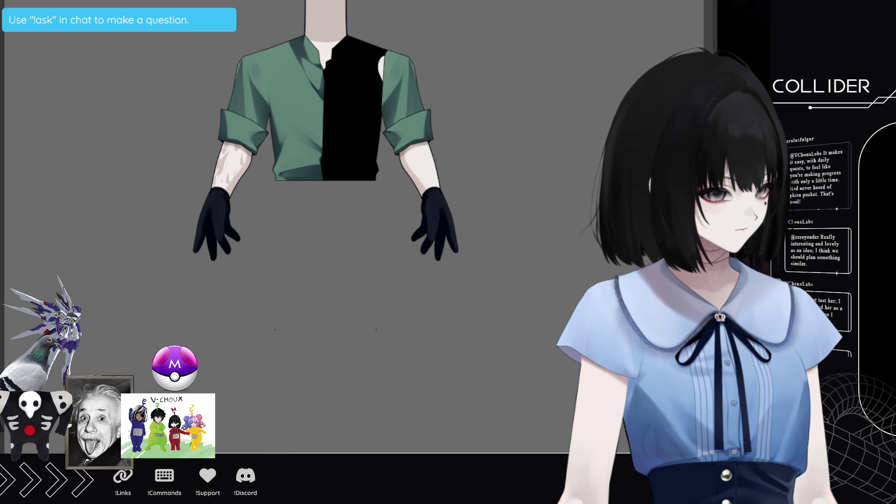
{"action": "key", "text": "ctrl+z"}
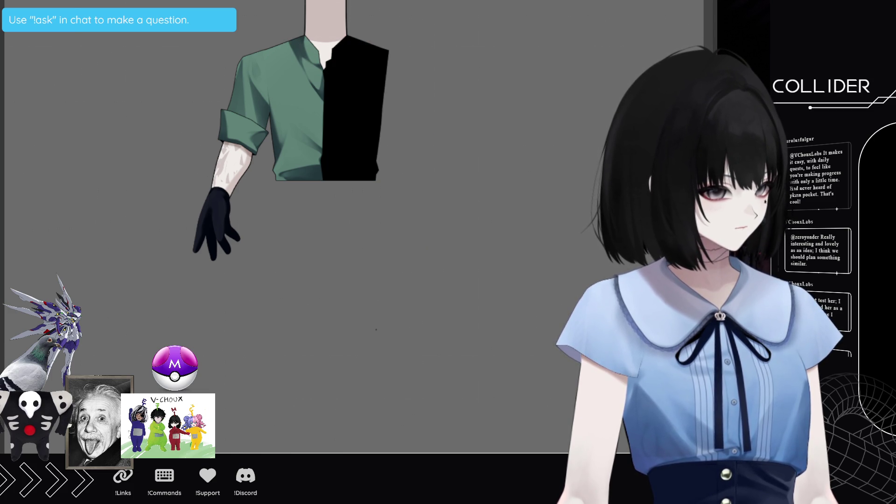
{"action": "key", "text": "ctrl+z"}
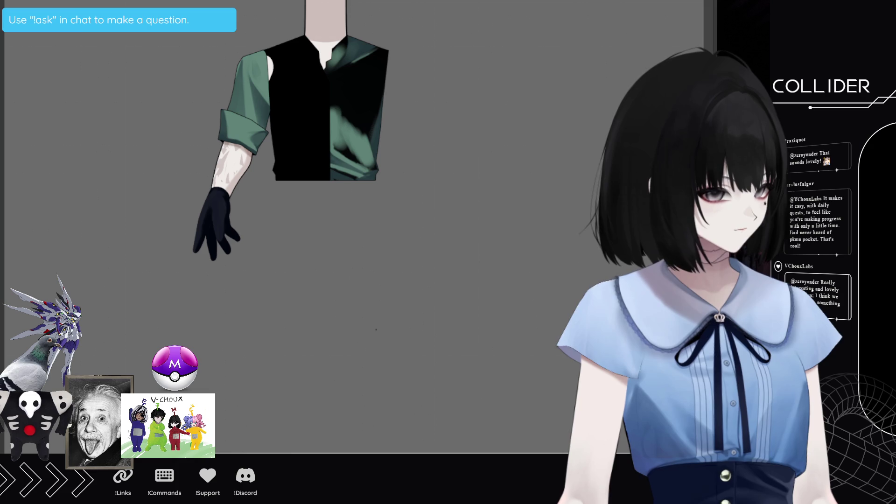
{"action": "key", "text": "ctrl+z"}
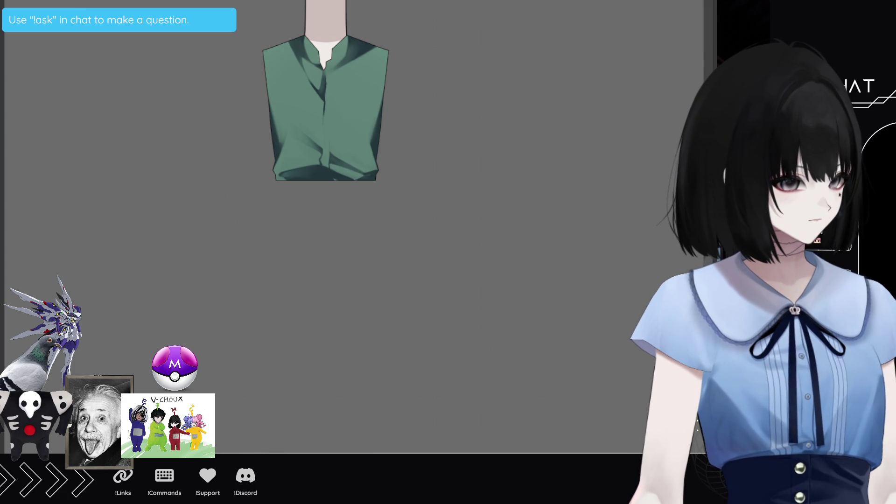
Paint dark soft shading along the shirt's side and lower tip on a rotated canvas
{"action": "scroll", "coordinate": [285, 91], "scroll_direction": "up", "scroll_amount": 3}
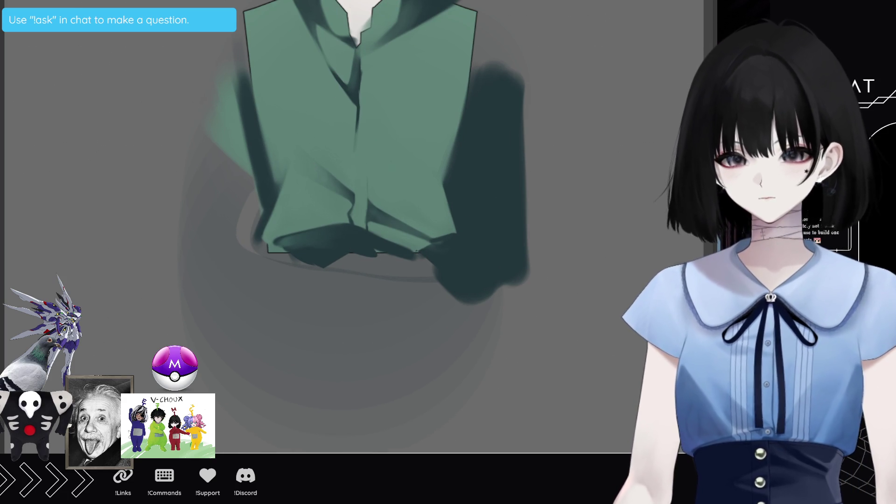
{"action": "key", "text": "b"}
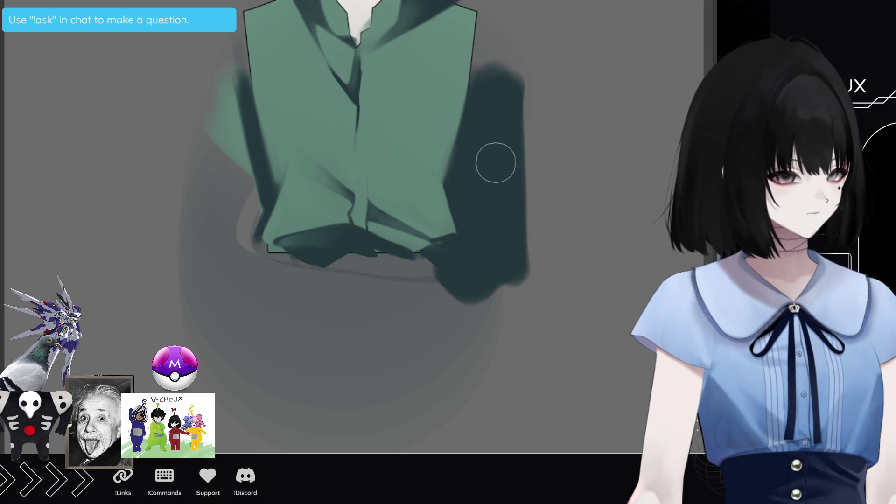
{"action": "mouse_move", "coordinate": [212, 114]}
{"action": "left_mouse_down"}
{"action": "mouse_move", "coordinate": [218, 89]}
{"action": "mouse_move", "coordinate": [236, 200]}
{"action": "mouse_move", "coordinate": [244, 198]}
{"action": "mouse_move", "coordinate": [207, 132]}
{"action": "mouse_move", "coordinate": [203, 148]}
{"action": "mouse_move", "coordinate": [228, 241]}
{"action": "left_mouse_up"}
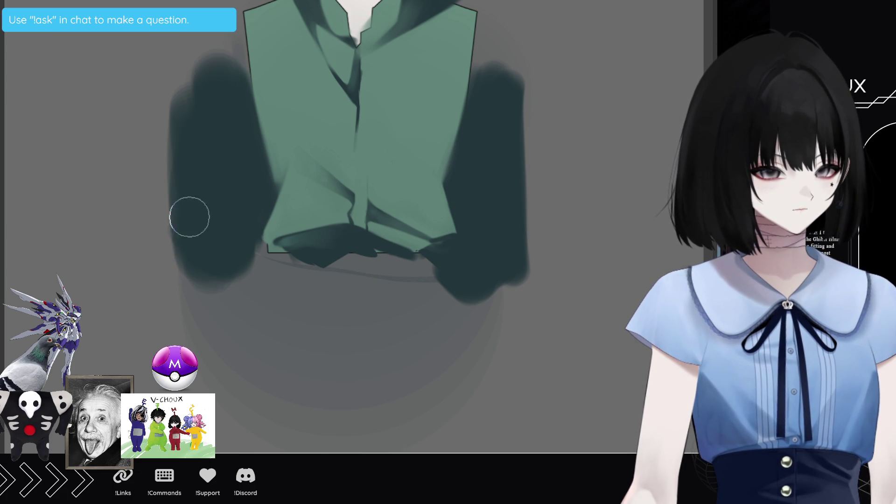
{"action": "key", "text": "4"}
{"action": "key", "text": "4"}
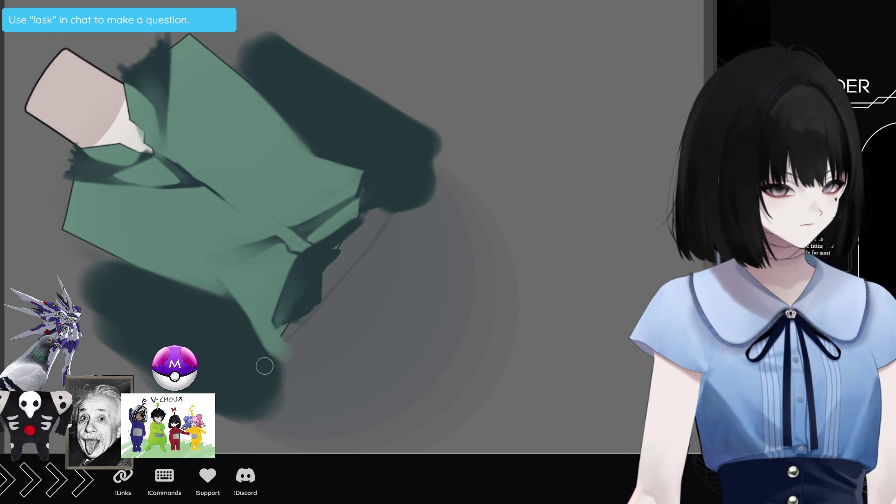
{"action": "mouse_move", "coordinate": [286, 310]}
{"action": "left_mouse_down"}
{"action": "mouse_move", "coordinate": [304, 310]}
{"action": "mouse_move", "coordinate": [293, 341]}
{"action": "mouse_move", "coordinate": [281, 322]}
{"action": "mouse_move", "coordinate": [325, 283]}
{"action": "mouse_move", "coordinate": [370, 216]}
{"action": "mouse_move", "coordinate": [378, 228]}
{"action": "mouse_move", "coordinate": [368, 242]}
{"action": "left_mouse_up"}
{"action": "left_click_drag", "start_coordinate": [312, 346], "coordinate": [408, 222]}
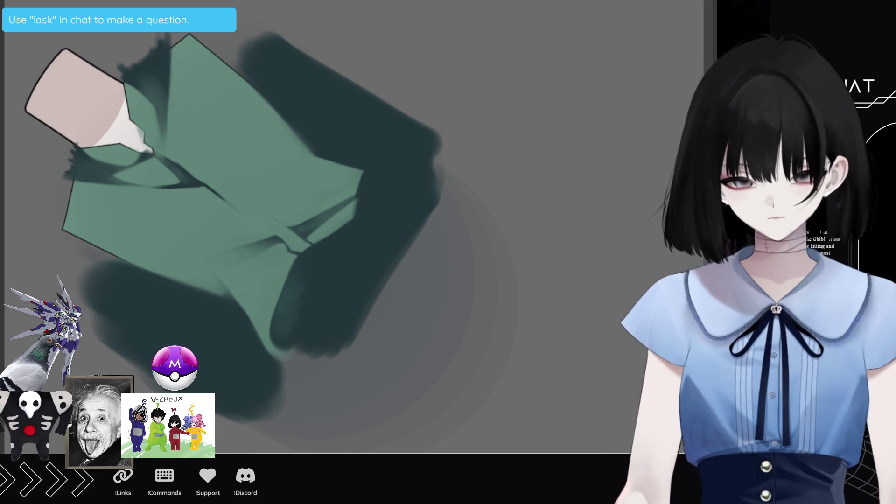
Reset the canvas to upright and undo the dark paint spilling outside the shirt
{"action": "key", "text": "5"}
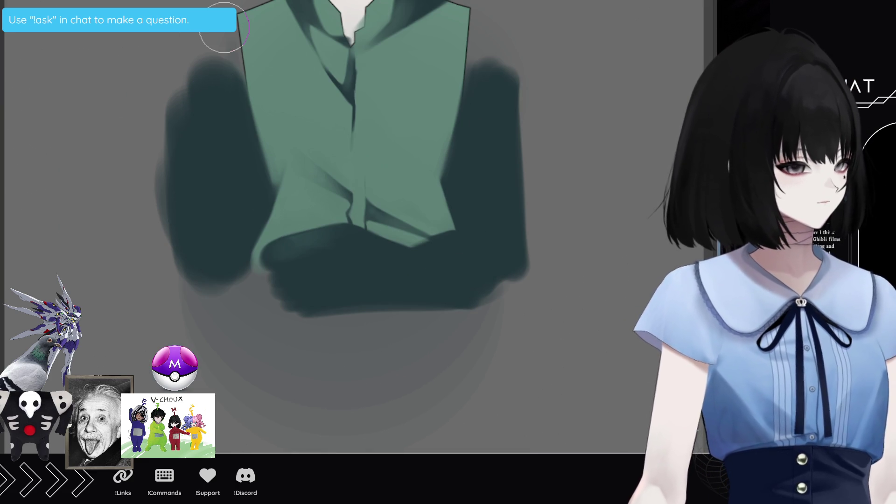
{"action": "key", "text": "ctrl+z"}
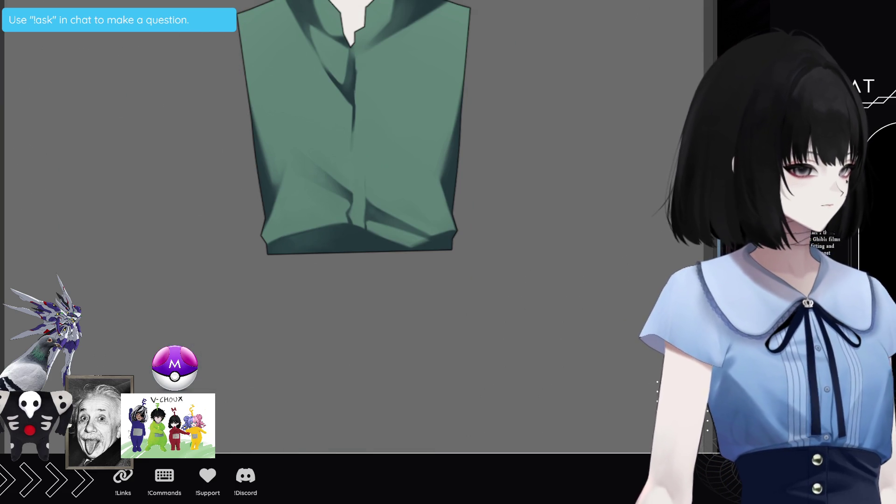
{"action": "key", "text": "ctrl+z"}
{"action": "key", "text": "ctrl+z"}
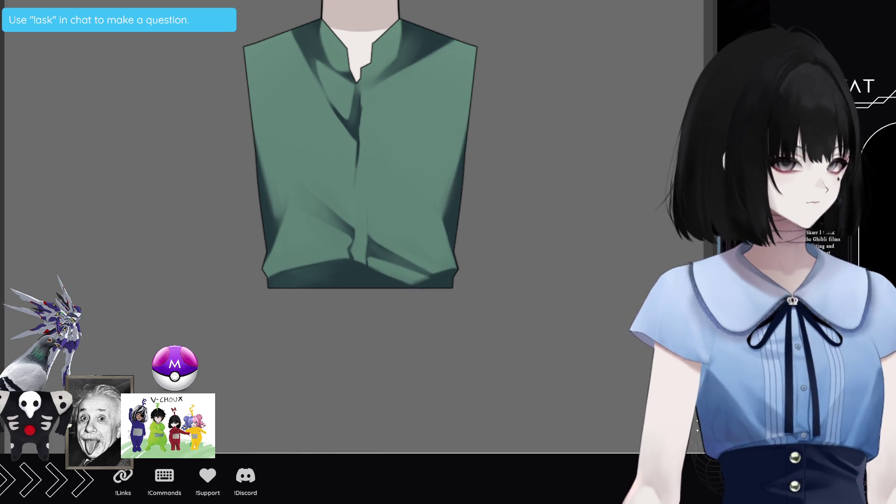
{"action": "key", "text": "ctrl+z"}
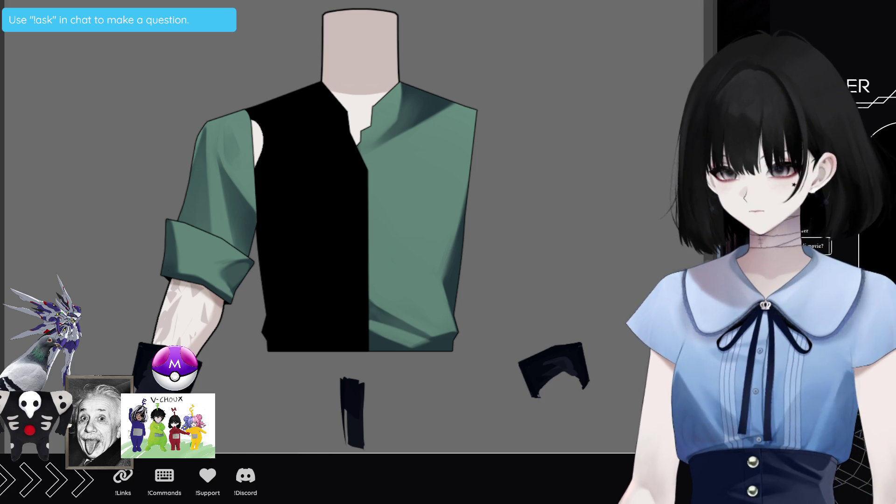
Erase the stray black scraps below the torso and by the forearm, then recheck the shirt
{"action": "left_click_drag", "start_coordinate": [327, 337], "coordinate": [394, 334]}
{"action": "key", "text": "Delete"}
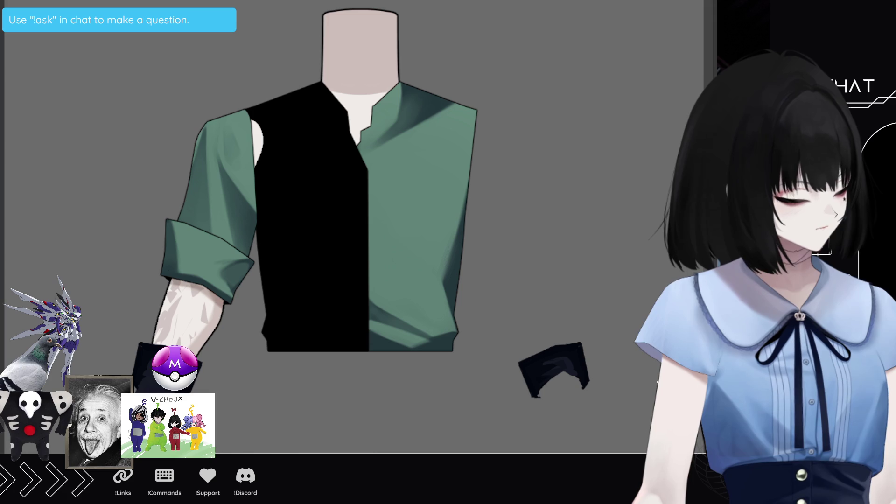
{"action": "left_click_drag", "start_coordinate": [117, 358], "coordinate": [231, 302]}
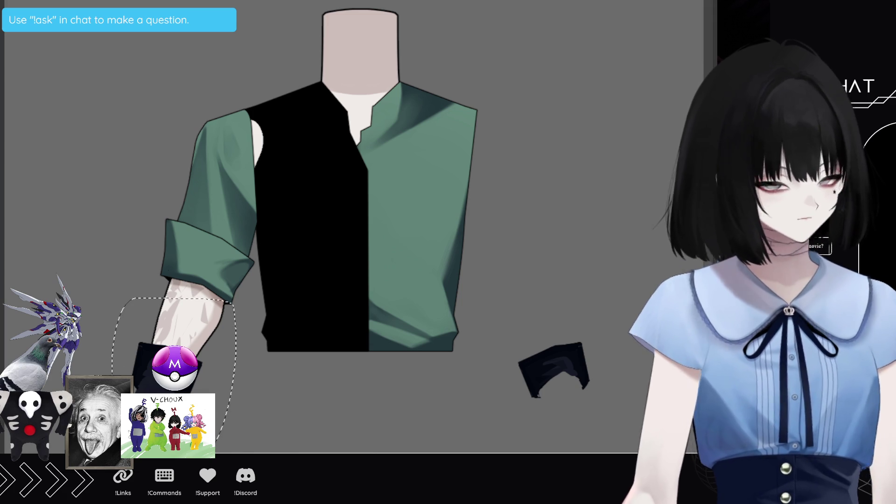
{"action": "key", "text": "Delete"}
{"action": "key", "text": "ctrl+d"}
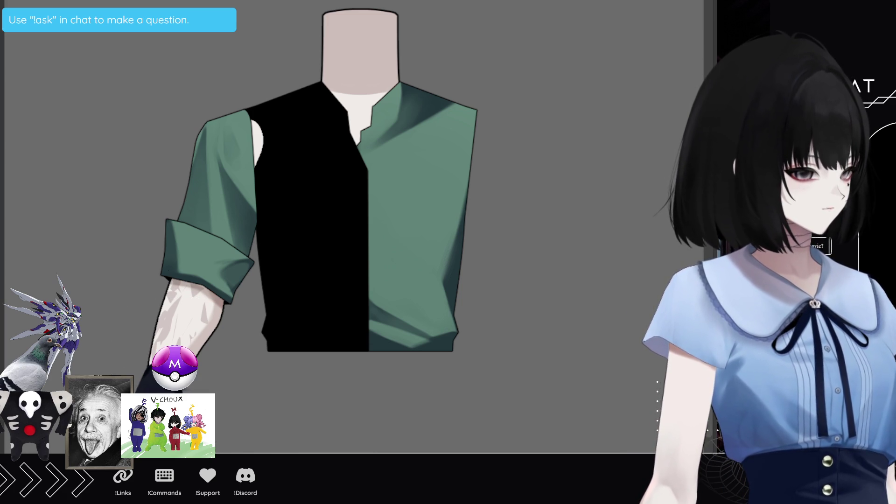
{"action": "key", "text": "ctrl+z"}
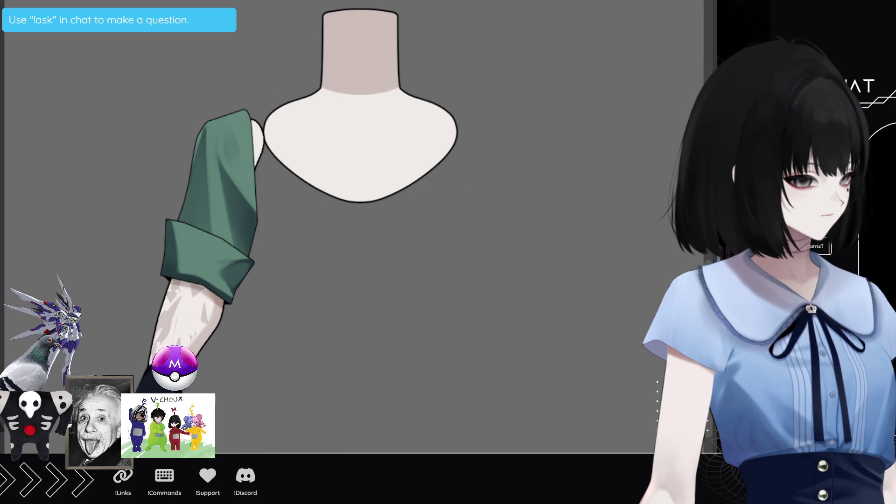
{"action": "key", "text": "ctrl+y"}
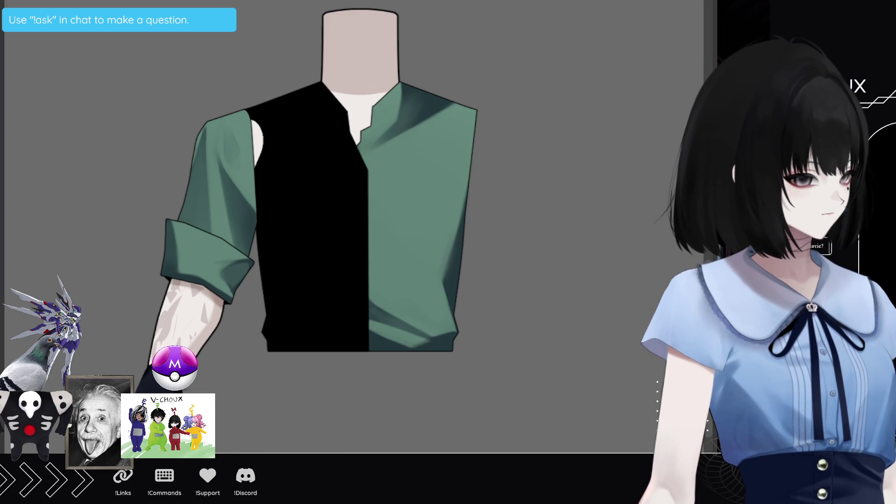
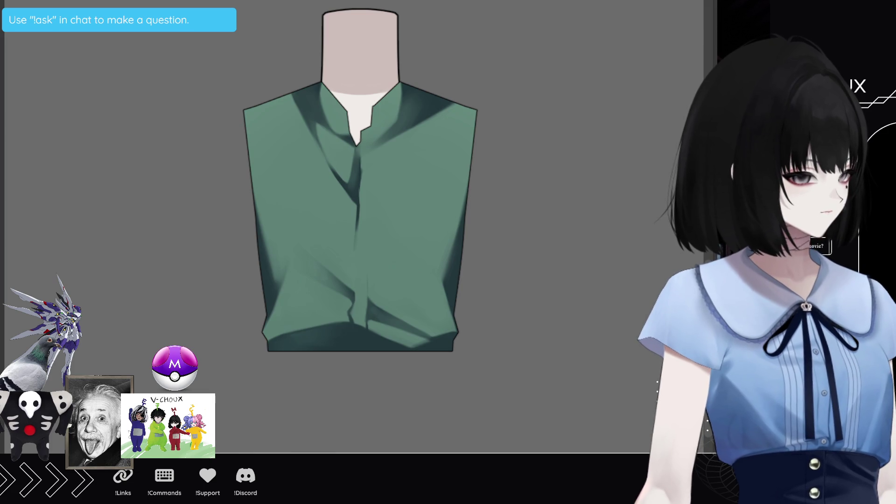
Redo to restore the black left half of the shirt and the green rolled sleeve
{"action": "key", "text": "ctrl+y"}
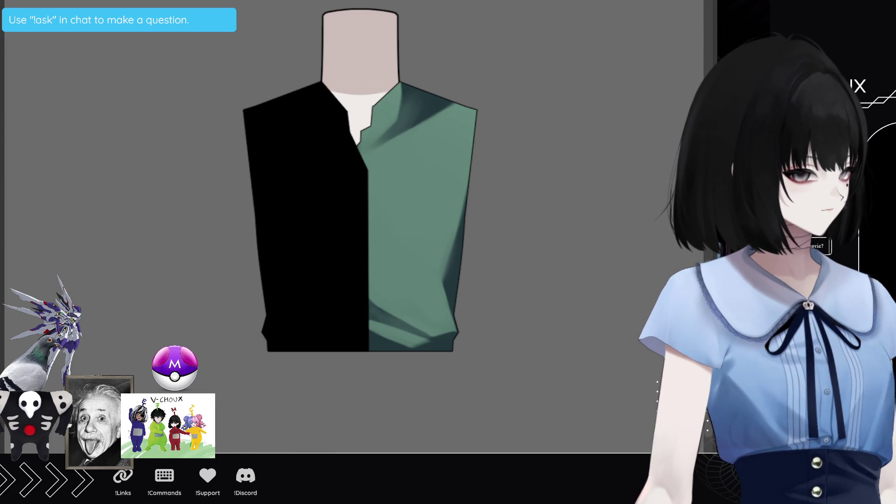
{"action": "key", "text": "ctrl+y"}
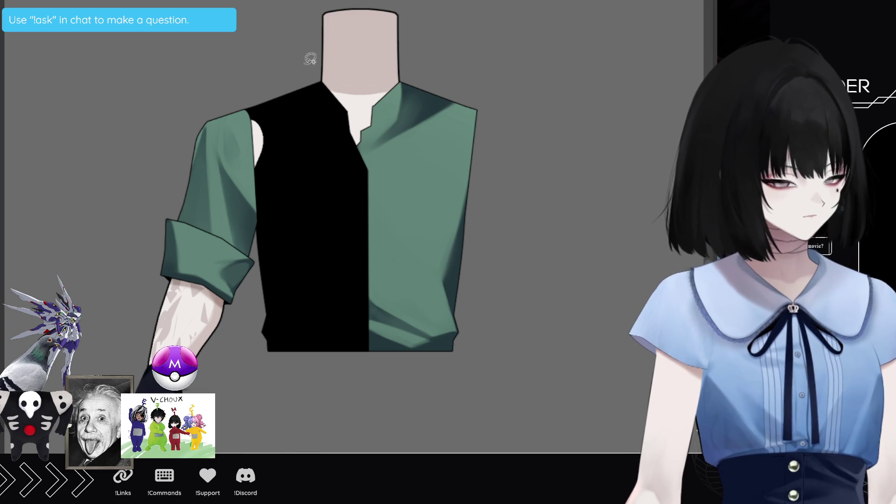
{"action": "mouse_move", "coordinate": [167, 5]}
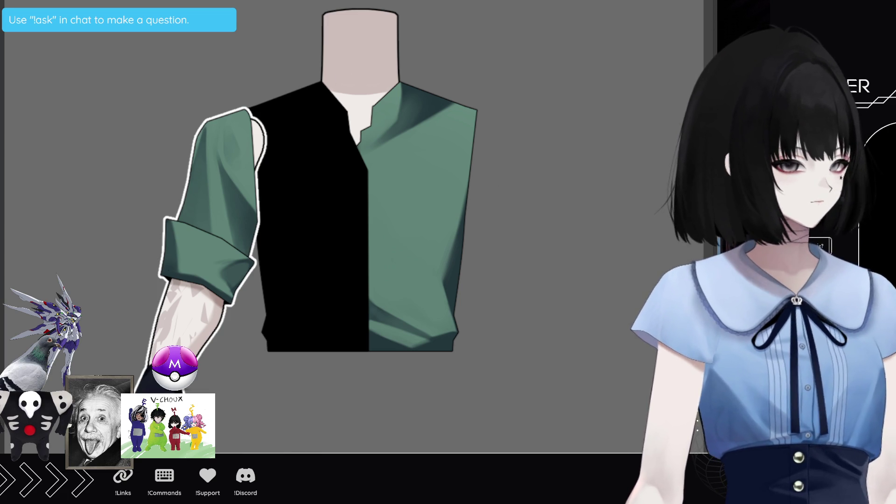
{"action": "scroll", "coordinate": [378, 359], "scroll_direction": "down", "scroll_amount": 3}
Try a freehand selection and a larger cuff outline around the sleeve end, then discard both
{"action": "left_click_drag", "start_coordinate": [377, 360], "coordinate": [498, 142]}
{"action": "key", "text": "ctrl+d"}
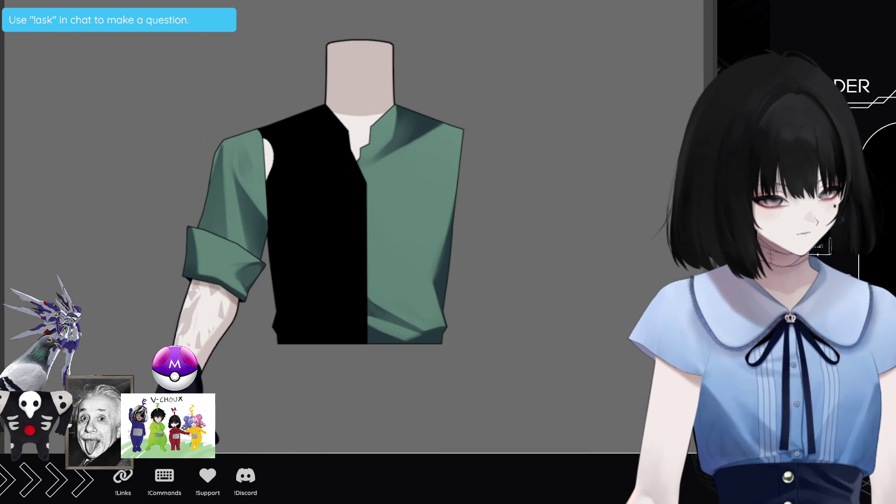
{"action": "scroll", "coordinate": [354, 288], "scroll_direction": "up", "scroll_amount": 3}
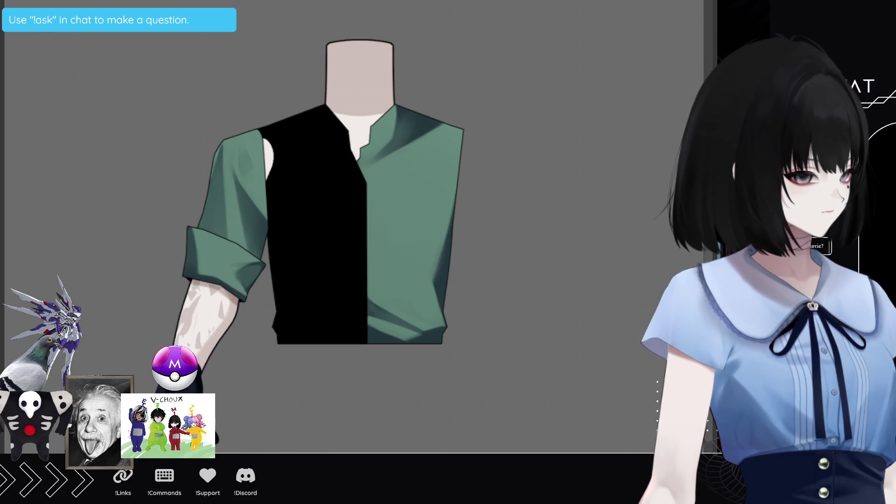
{"action": "left_click_drag", "start_coordinate": [180, 217], "coordinate": [265, 266]}
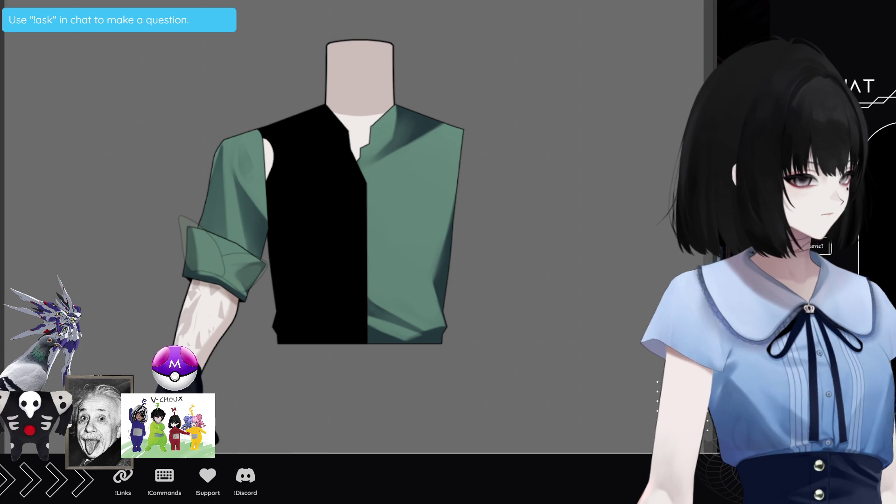
{"action": "key", "text": "ctrl+z"}
Undo the painted forearm and shoulder skin, then the green sleeve
{"action": "left_click_drag", "start_coordinate": [17, 143], "coordinate": [14, 252]}
{"action": "left_click", "coordinate": [114, 231]}
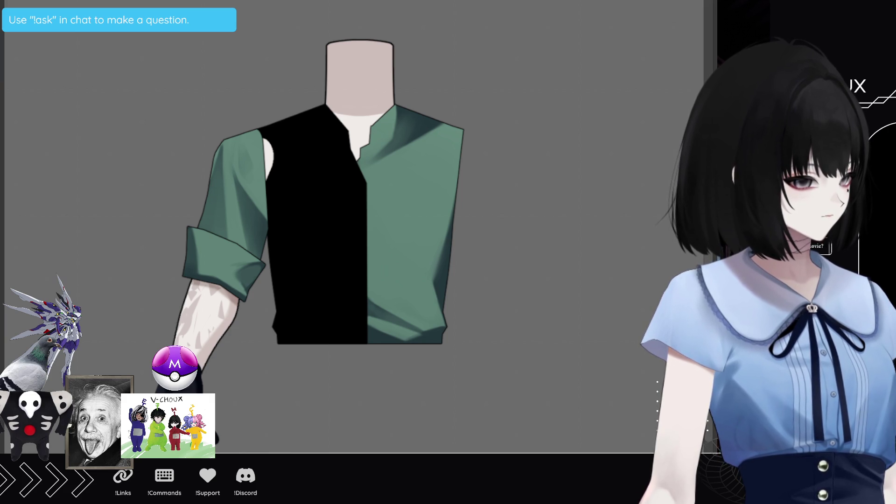
{"action": "key", "text": "ctrl+z"}
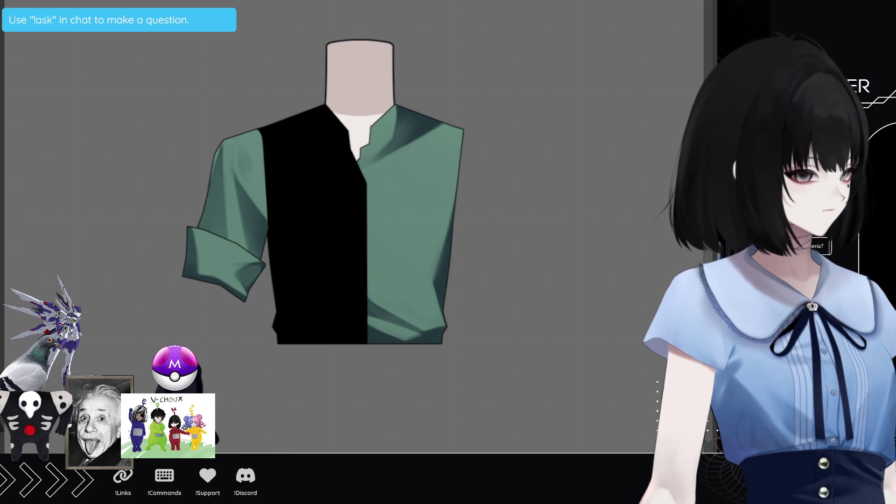
{"action": "key", "text": "ctrl+z"}
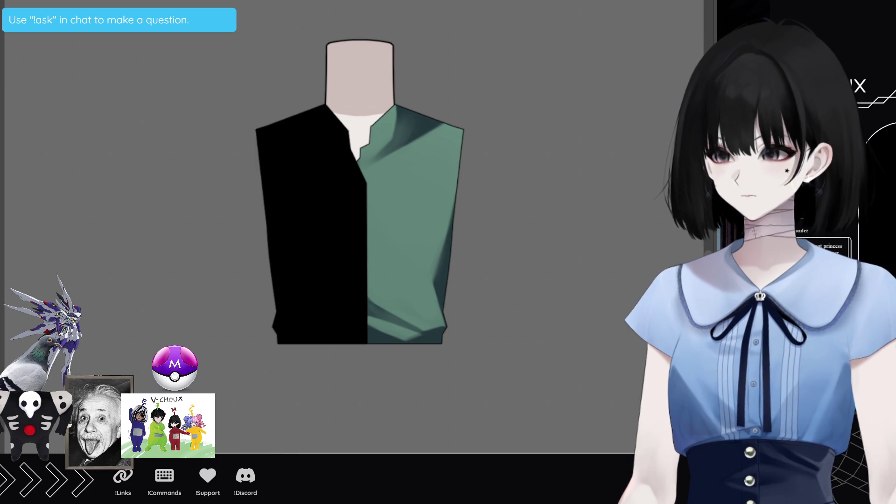
Scroll the view up over the sleeveless black-and-green torso
{"action": "scroll", "coordinate": [448, 226], "scroll_direction": "up", "scroll_amount": 1}
Block in a black arm from the left shoulder down to the hand
{"action": "scroll", "coordinate": [367, 271], "scroll_direction": "down", "scroll_amount": 2}
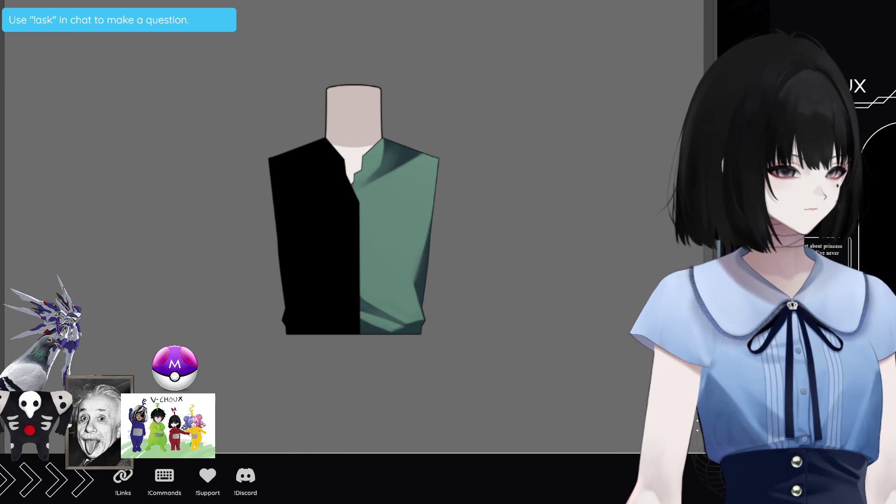
{"action": "left_click_drag", "start_coordinate": [212, 269], "coordinate": [260, 299]}
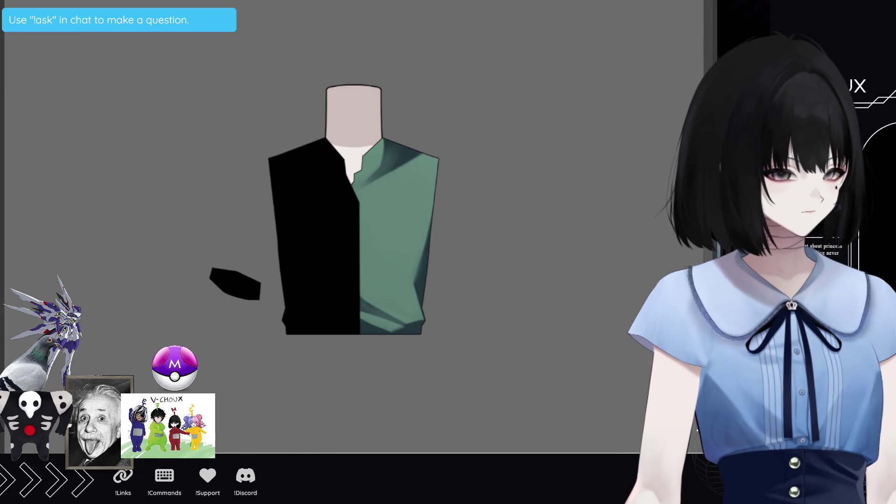
{"action": "key", "text": "ctrl+z"}
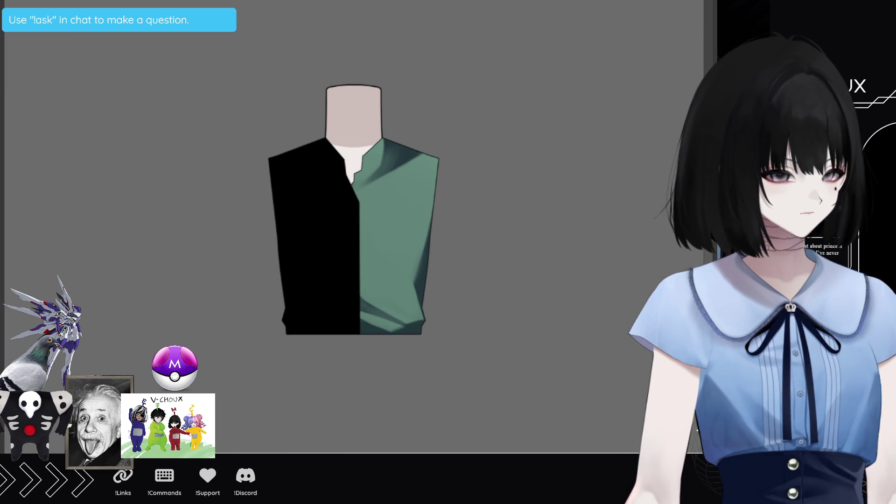
{"action": "left_click_drag", "start_coordinate": [270, 164], "coordinate": [274, 225]}
{"action": "left_click_drag", "start_coordinate": [224, 270], "coordinate": [256, 266]}
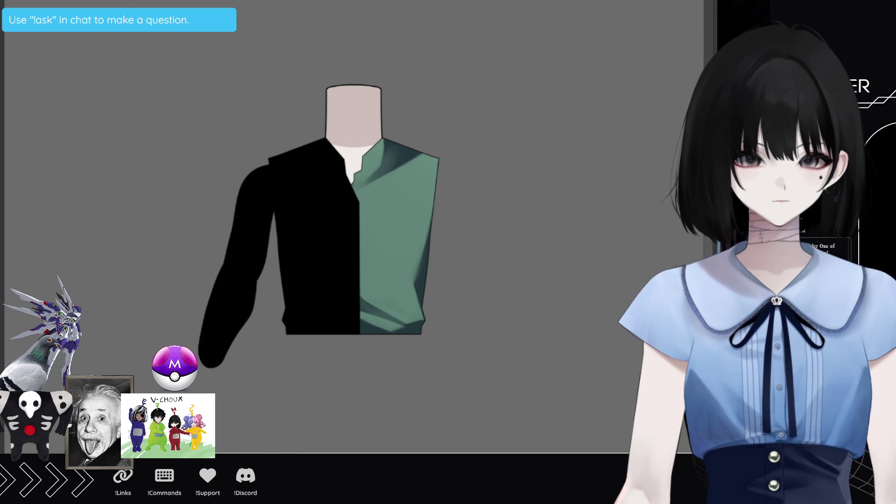
Fill the arm with skin colour and try a soft shadow near the elbow
{"action": "left_click_drag", "start_coordinate": [268, 166], "coordinate": [280, 174]}
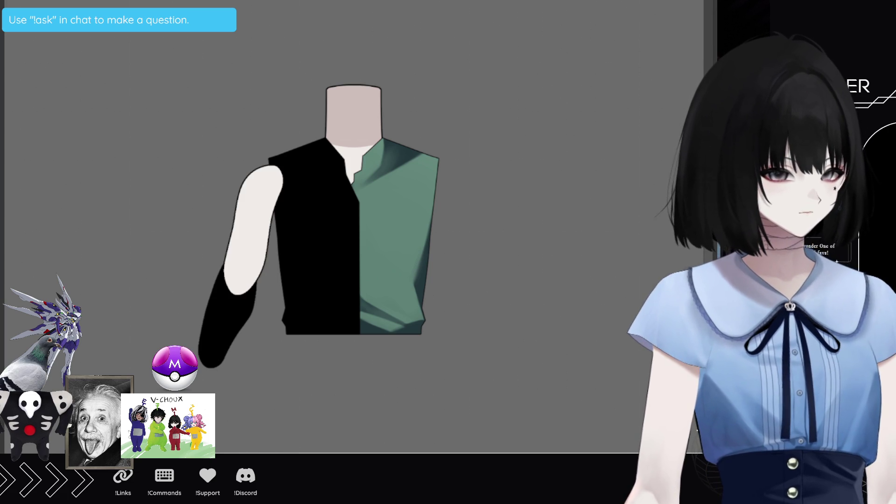
{"action": "left_click", "coordinate": [228, 317]}
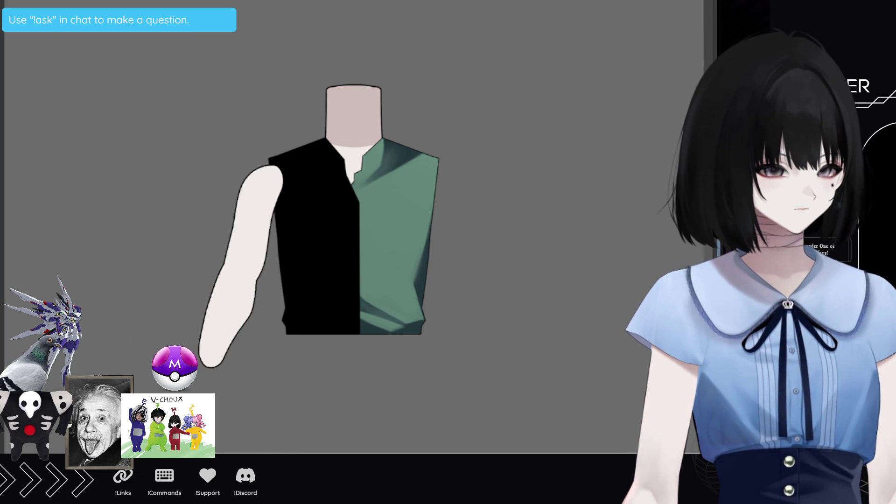
{"action": "key", "text": "ctrl+z"}
{"action": "mouse_move", "coordinate": [252, 276]}
{"action": "left_mouse_down"}
{"action": "mouse_move", "coordinate": [240, 297]}
{"action": "mouse_move", "coordinate": [255, 285]}
{"action": "left_mouse_up"}
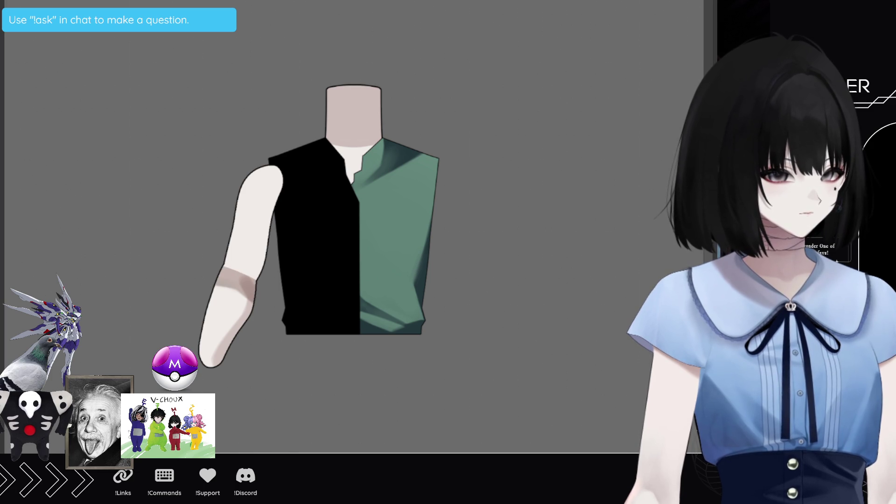
{"action": "key", "text": "ctrl+z"}
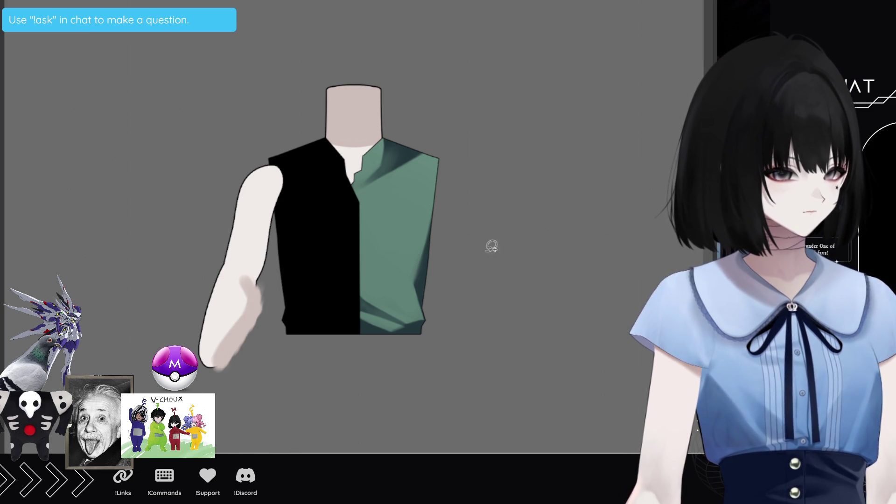
Sample the forearm skin tone, try shading strokes on the arm, then remove them
{"action": "scroll", "coordinate": [233, 300], "scroll_direction": "up", "scroll_amount": 2}
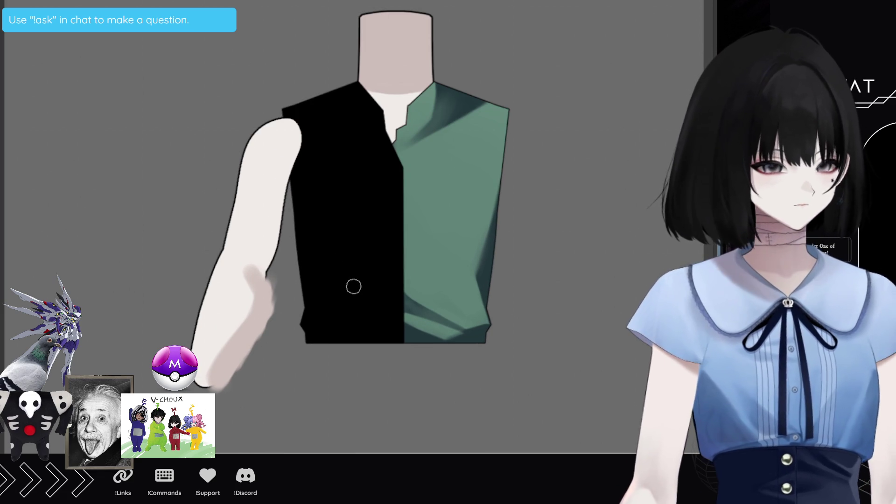
{"action": "left_click", "coordinate": [244, 330], "text": "ctrl"}
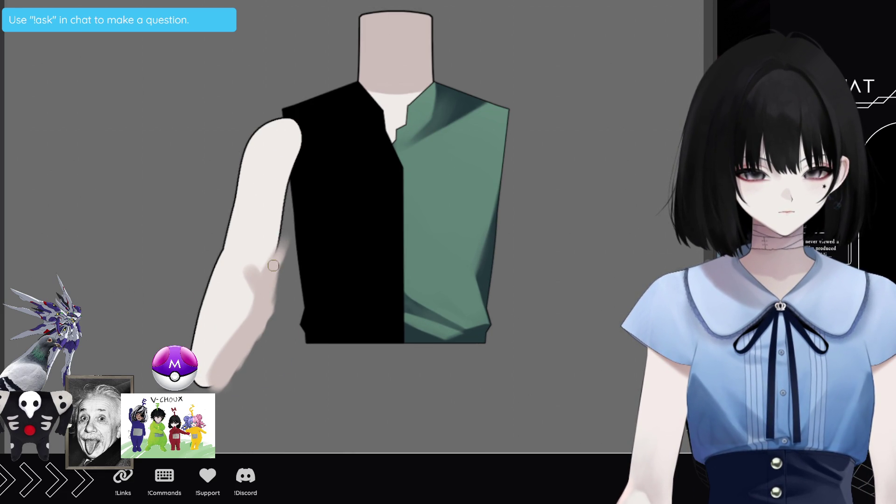
{"action": "left_click_drag", "start_coordinate": [277, 251], "coordinate": [286, 194]}
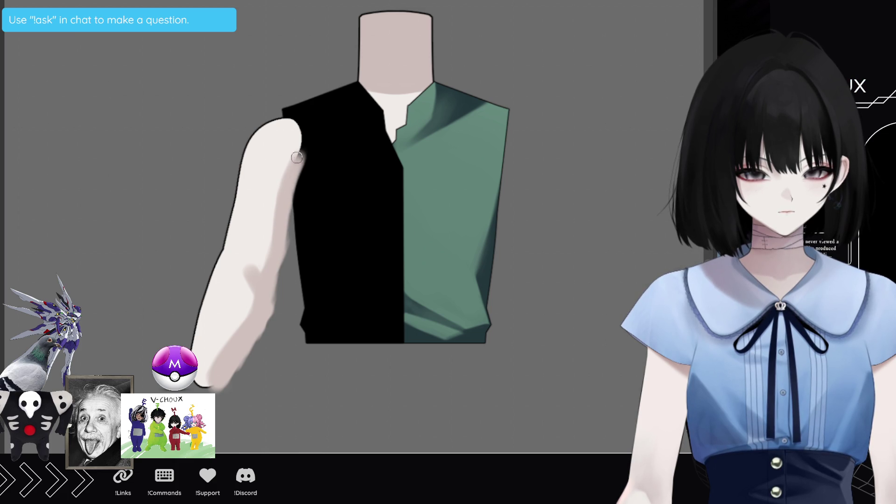
{"action": "left_click_drag", "start_coordinate": [285, 241], "coordinate": [255, 329]}
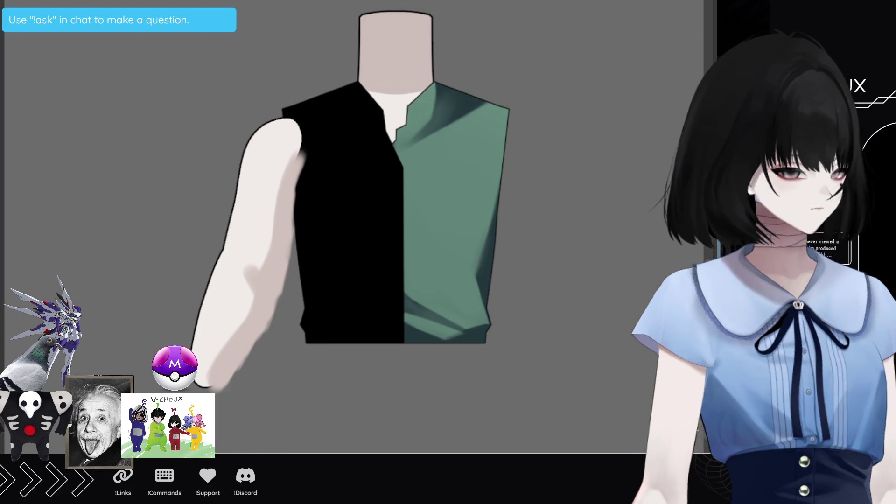
{"action": "key", "text": "Delete"}
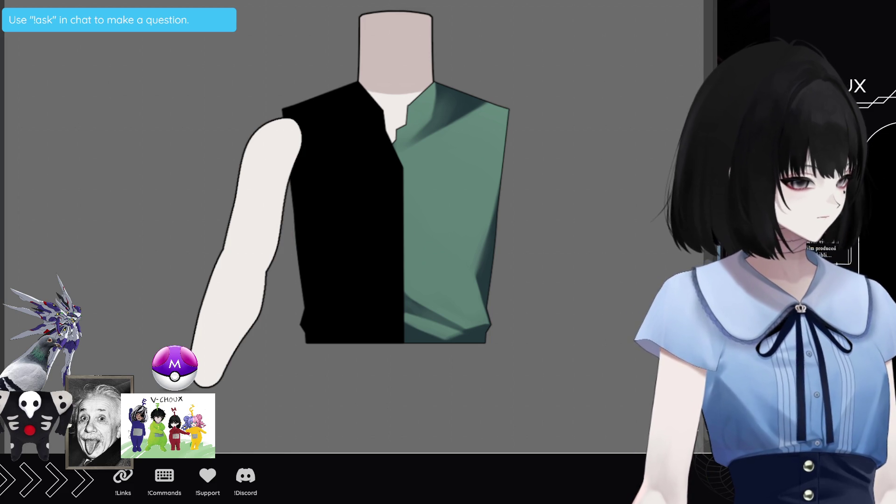
{"action": "key", "text": "alt+BackSpace"}
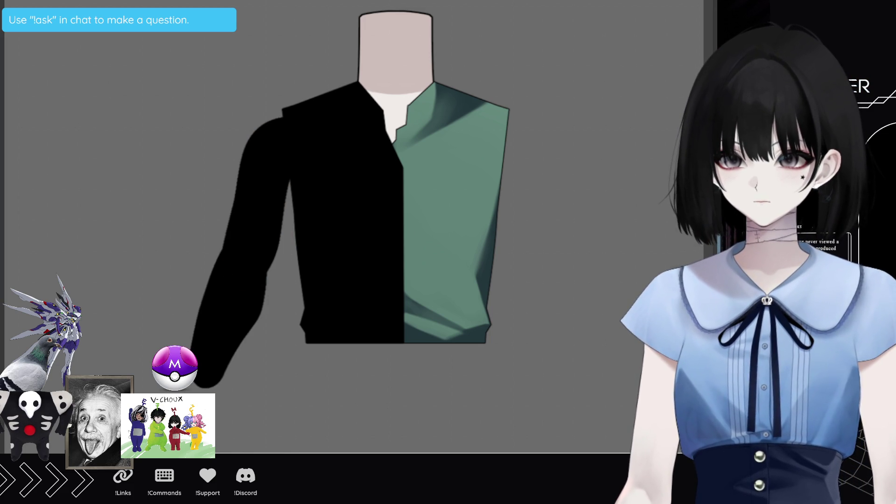
{"action": "key", "text": "ctrl+z"}
Paint light skin tone over the lower arm and compare with and without the stroke
{"action": "left_click_drag", "start_coordinate": [299, 156], "coordinate": [213, 383]}
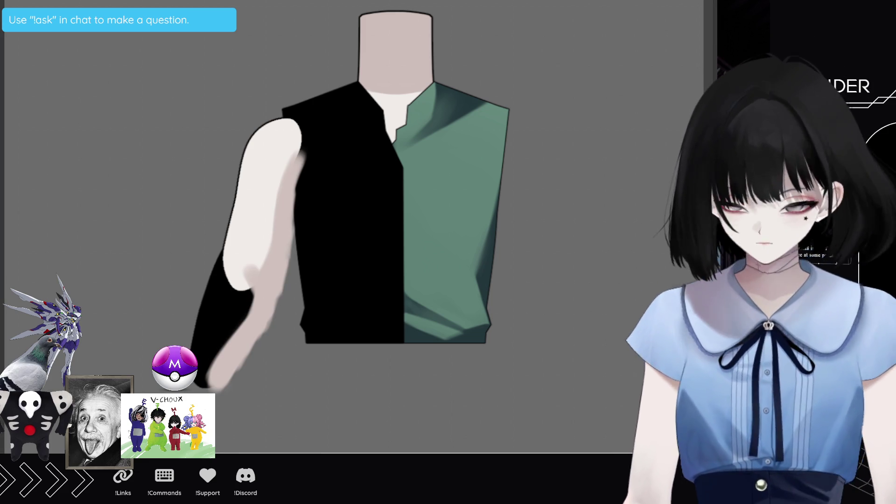
{"action": "key", "text": "ctrl+z"}
{"action": "key", "text": "ctrl+shift+z"}
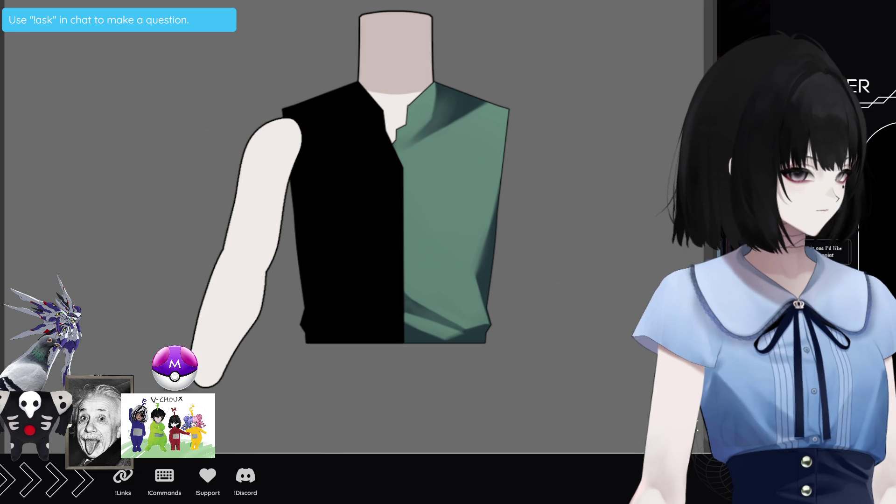
{"action": "key", "text": "ctrl+z"}
{"action": "key", "text": "ctrl+z"}
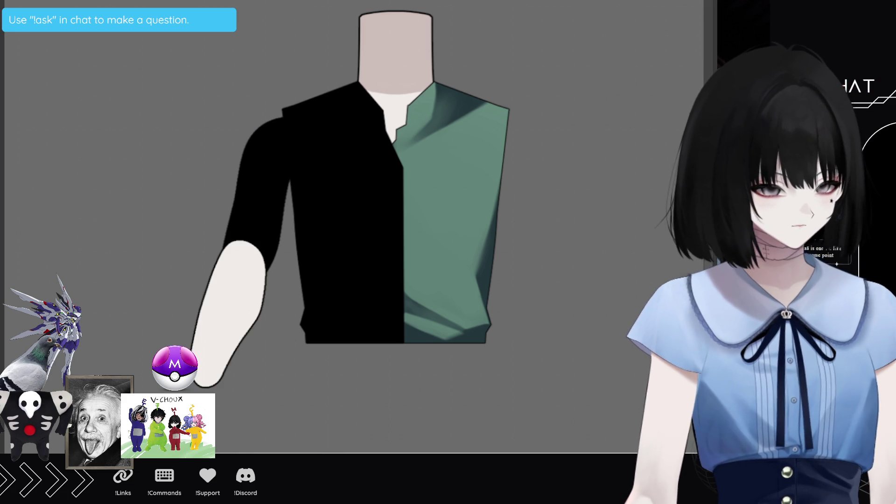
{"action": "key", "text": "ctrl+shift+z"}
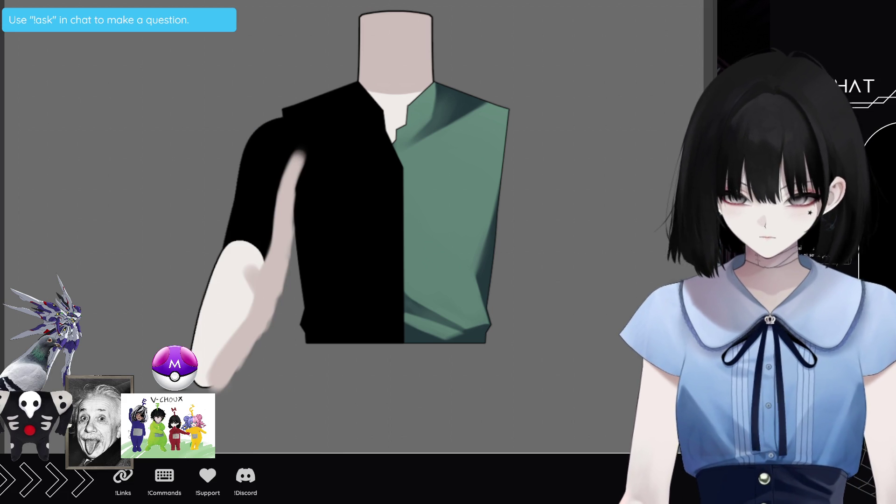
{"action": "key", "text": "ctrl+z"}
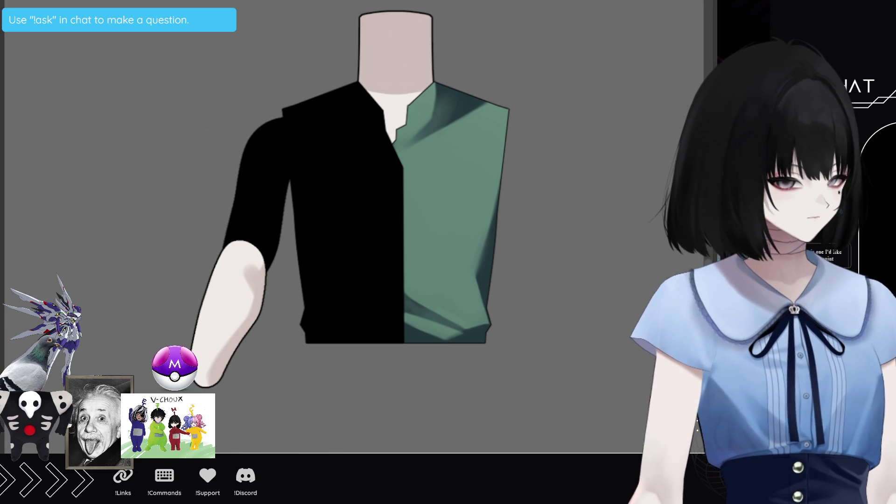
Compare the arm with and without the black sleeve, and try then undo soft grey shading
{"action": "key", "text": "ctrl+z"}
{"action": "key", "text": "ctrl+shift+z"}
{"action": "key", "text": "ctrl+z"}
{"action": "key", "text": "ctrl+shift+z"}
{"action": "key", "text": "ctrl+z"}
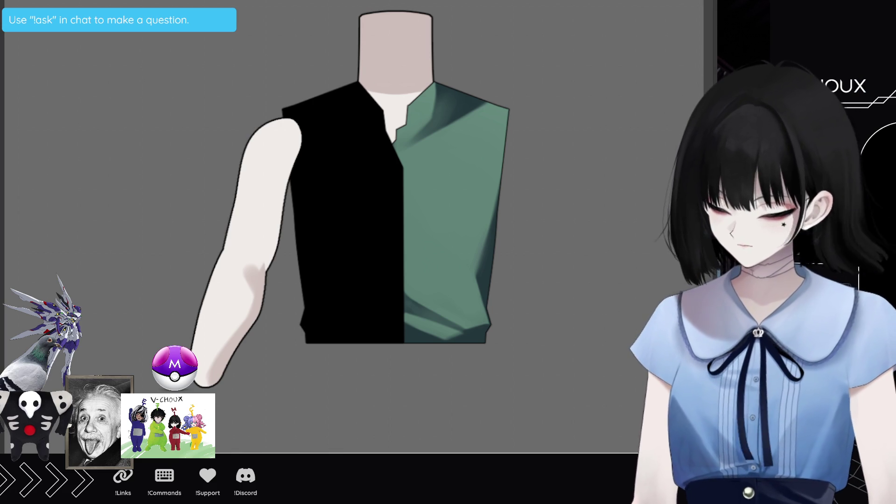
{"action": "left_click_drag", "start_coordinate": [301, 154], "coordinate": [215, 387]}
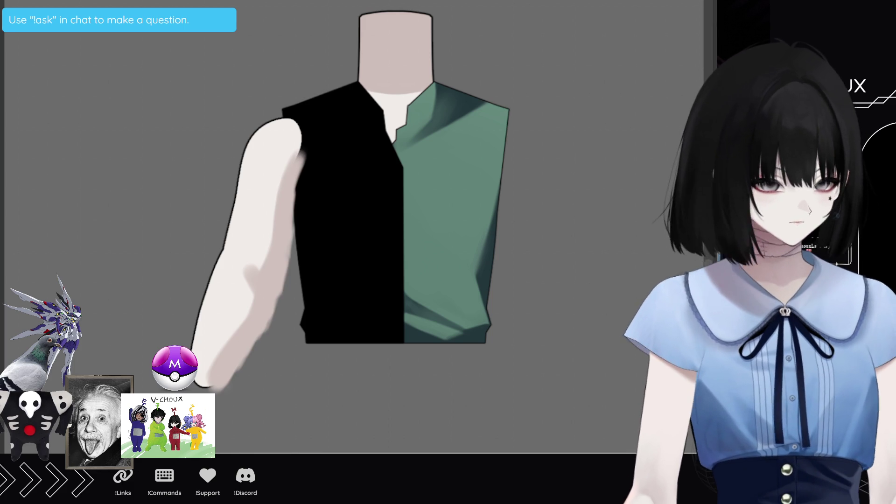
{"action": "key", "text": "ctrl+z"}
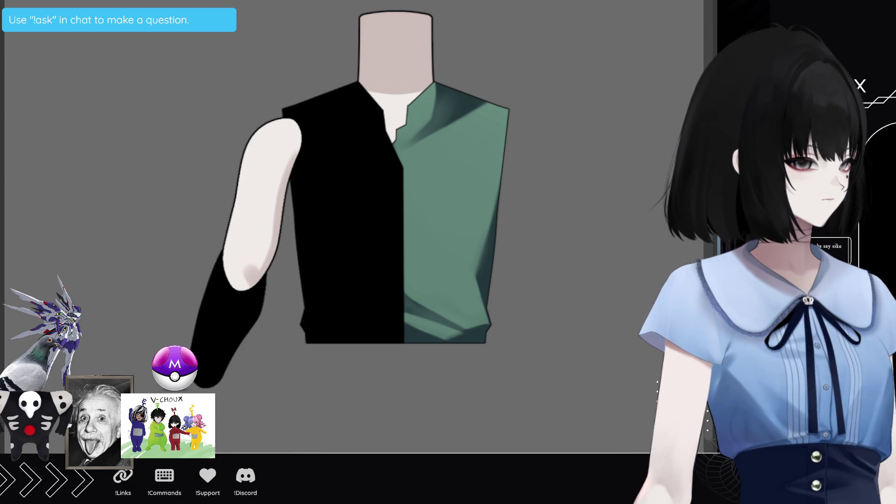
Paint pale skin over the black lower arm, reshape the wrist, and blend above the forearm
{"action": "left_click_drag", "start_coordinate": [301, 154], "coordinate": [210, 385]}
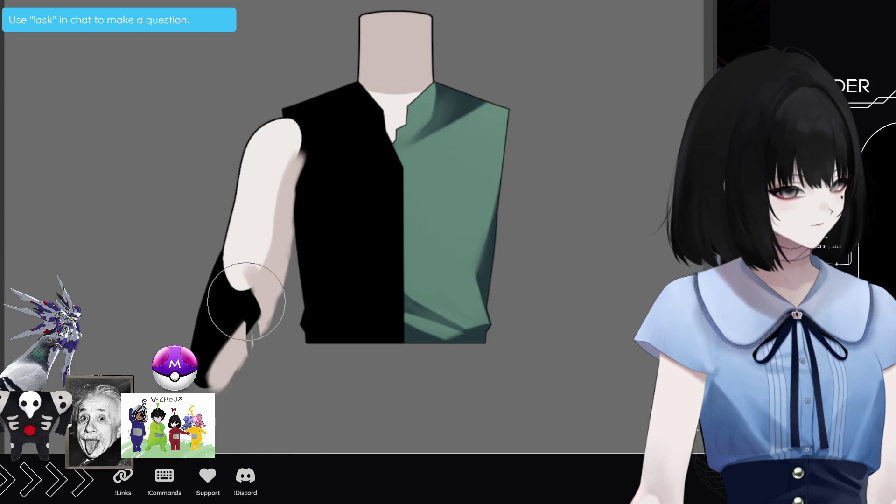
{"action": "left_click_drag", "start_coordinate": [248, 309], "coordinate": [255, 338]}
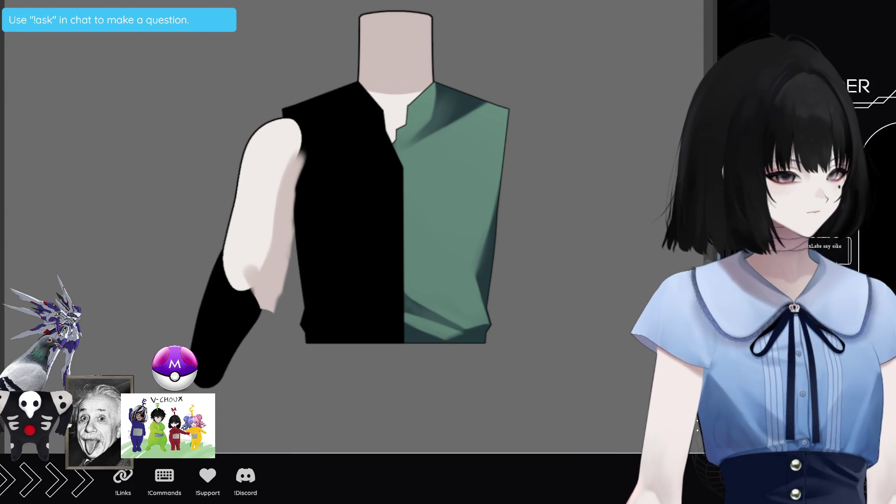
{"action": "left_click_drag", "start_coordinate": [353, 287], "coordinate": [238, 280]}
{"action": "mouse_move", "coordinate": [226, 328]}
{"action": "left_mouse_down"}
{"action": "mouse_move", "coordinate": [205, 312]}
{"action": "mouse_move", "coordinate": [210, 299]}
{"action": "left_mouse_up"}
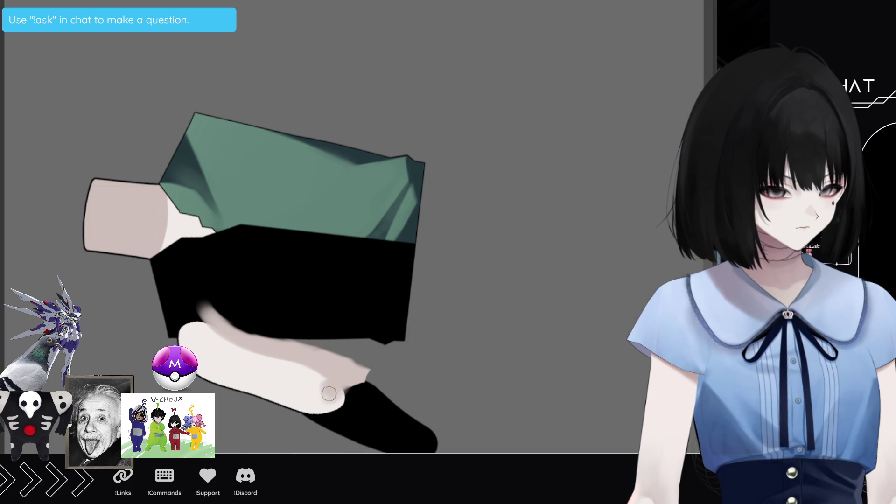
Undo the smeared forearm paint, turn the view back upright, and add a darker elbow shadow
{"action": "left_click_drag", "start_coordinate": [333, 408], "coordinate": [365, 382]}
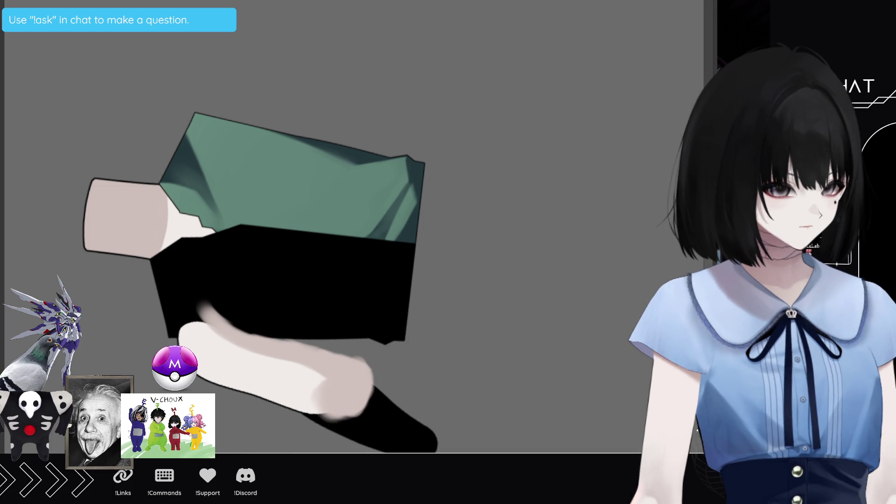
{"action": "key", "text": "ctrl+z"}
{"action": "key", "text": "ctrl+z"}
{"action": "key", "text": "ctrl+z"}
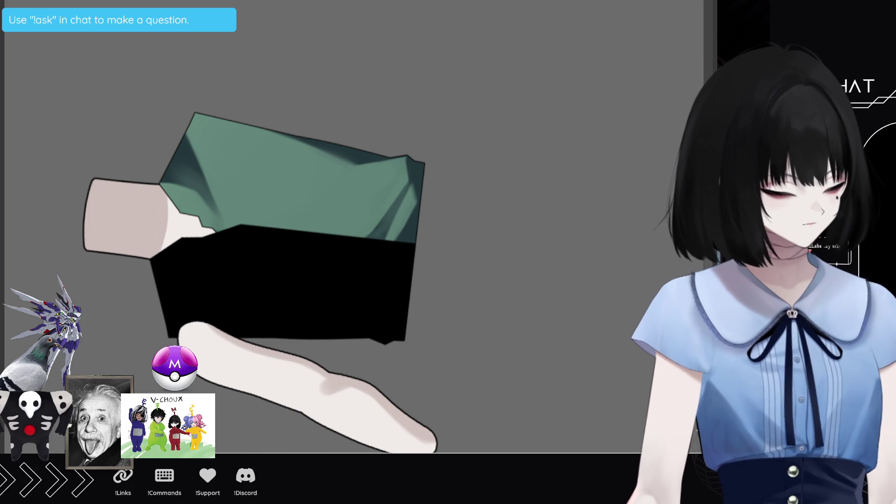
{"action": "key", "text": "5"}
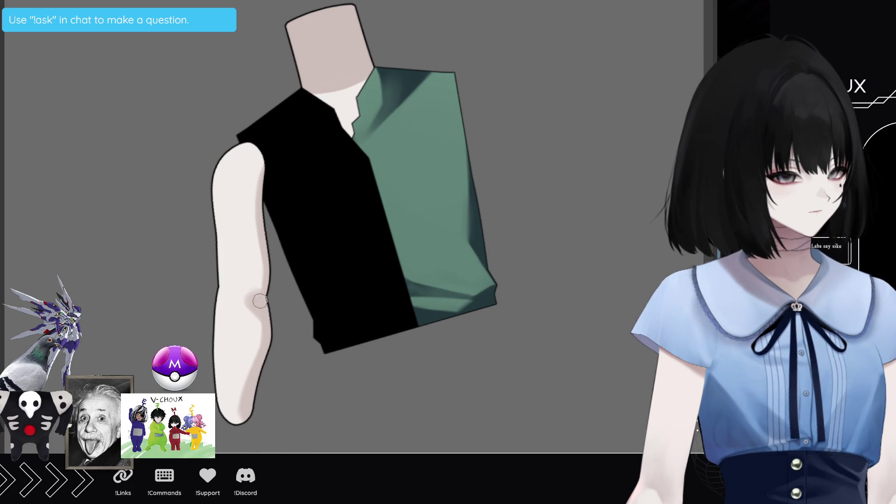
{"action": "left_click_drag", "start_coordinate": [260, 296], "coordinate": [251, 309]}
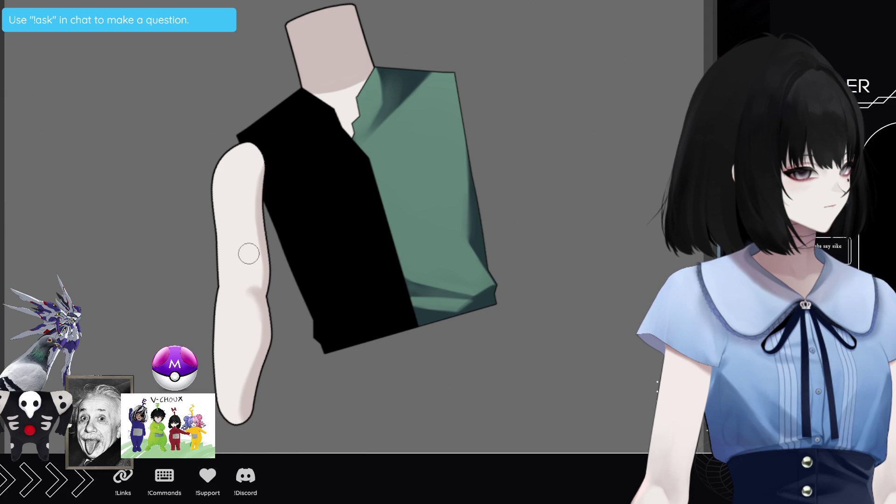
{"action": "scroll", "coordinate": [357, 284], "scroll_direction": "down", "scroll_amount": 3}
Reset the canvas rotation to upright and view the whole torso with its bare arm
{"action": "key", "text": "Escape"}
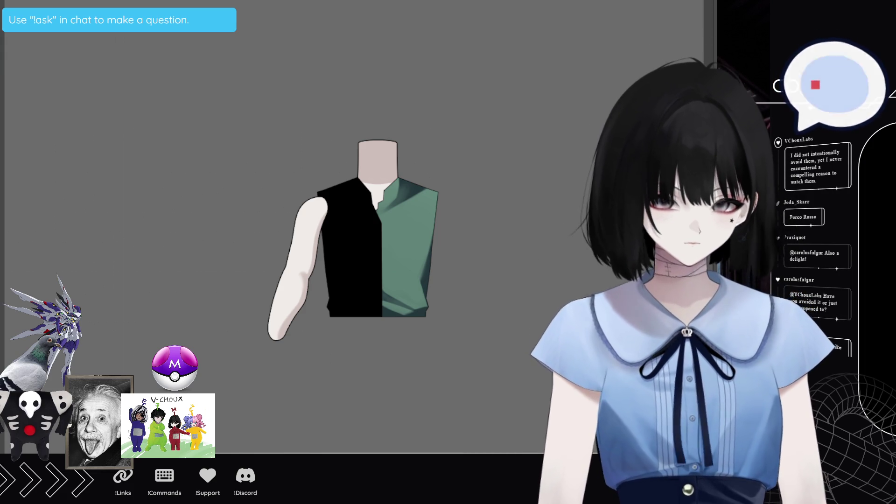
{"action": "scroll", "coordinate": [258, 273], "scroll_direction": "up", "scroll_amount": 1}
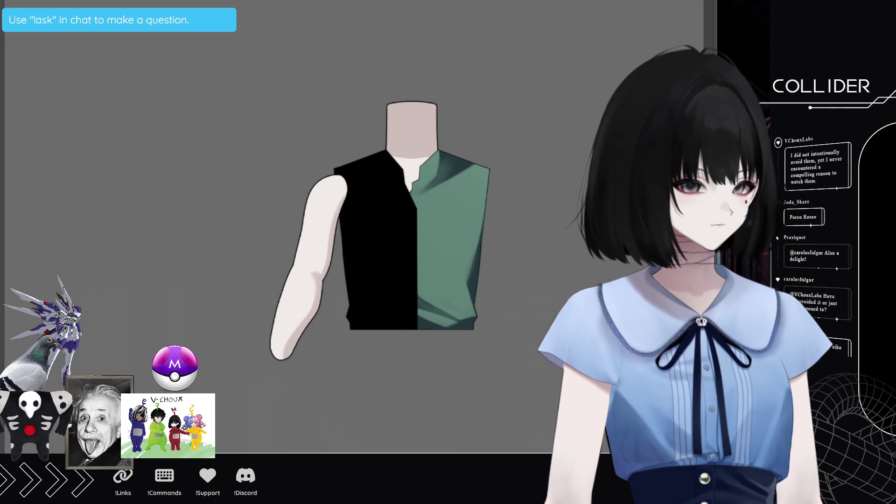
Try and remove textured marks on the forearm, then paste the veined-hand reference image
{"action": "scroll", "coordinate": [334, 298], "scroll_direction": "up", "scroll_amount": 1}
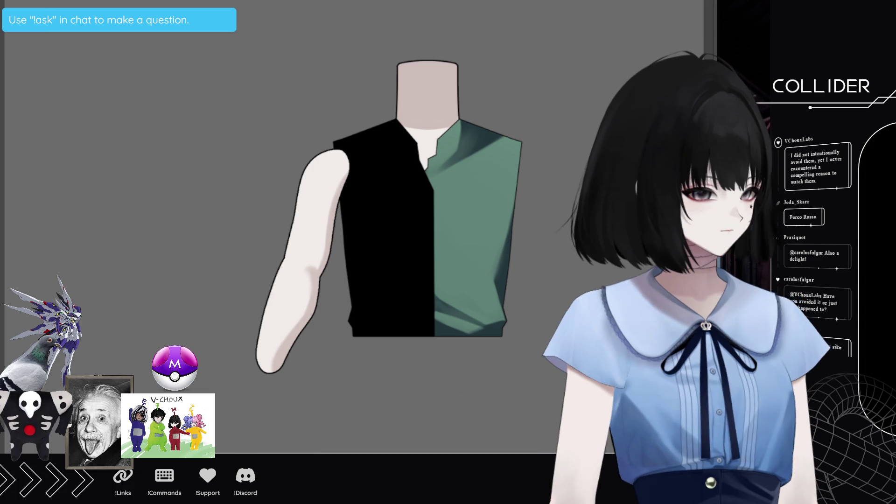
{"action": "left_click_drag", "start_coordinate": [294, 282], "coordinate": [267, 347]}
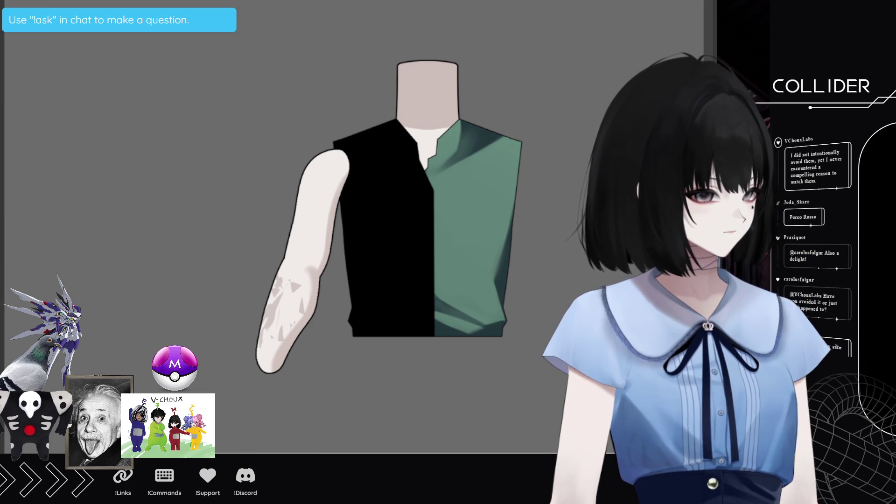
{"action": "key", "text": "ctrl+t"}
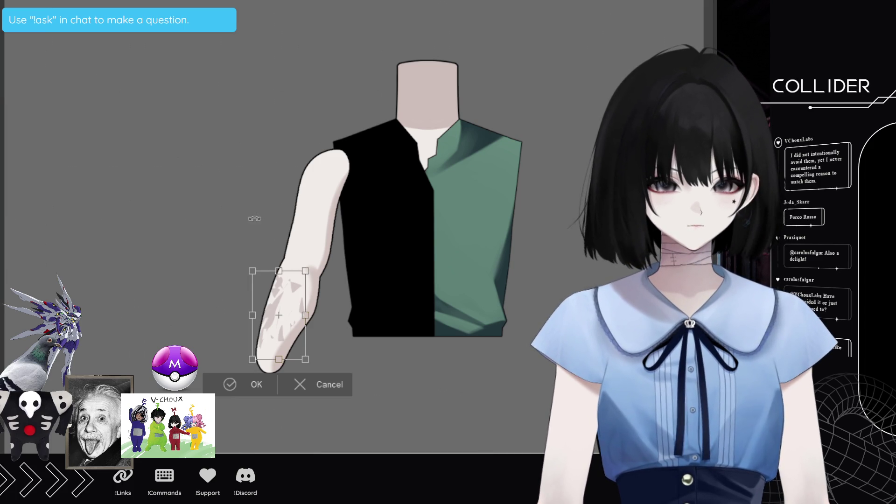
{"action": "left_click", "coordinate": [291, 393]}
{"action": "scroll", "coordinate": [310, 336], "scroll_direction": "up", "scroll_amount": 2}
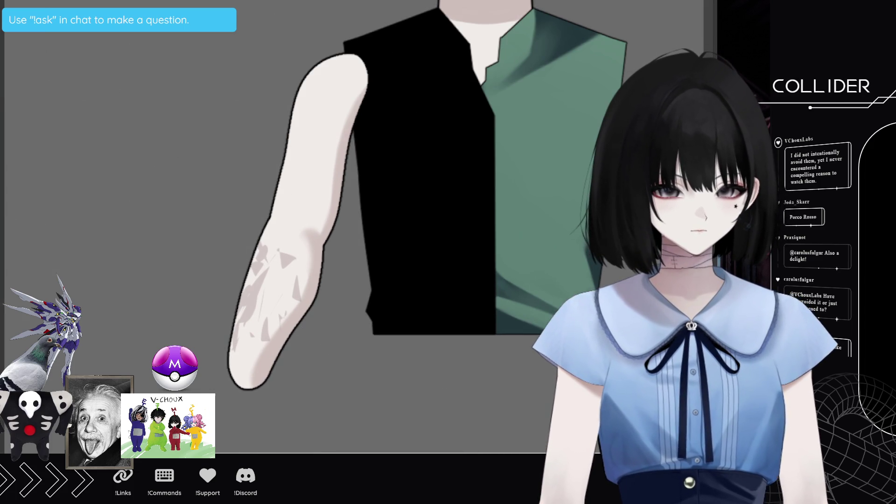
{"action": "key", "text": "ctrl+z"}
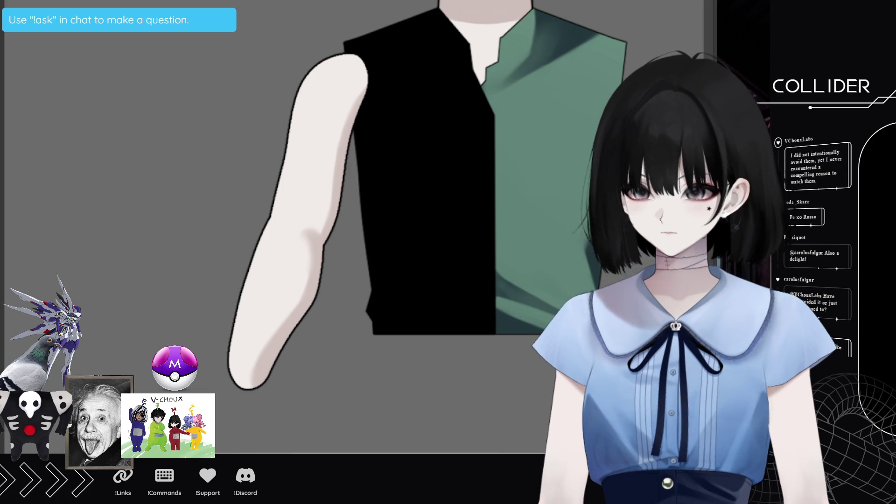
{"action": "key", "text": "ctrl+v"}
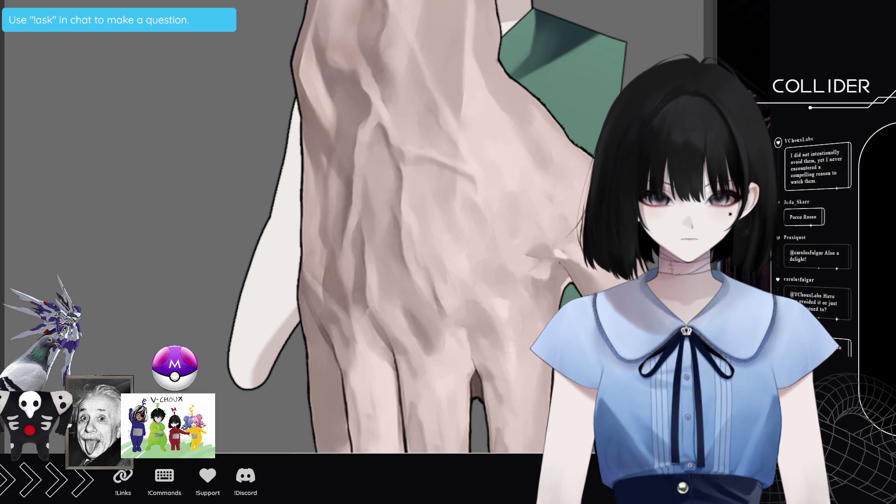
Try shrinking and flipping the pasted hand reference, cancel it, and remove the image
{"action": "key", "text": "ctrl+t"}
{"action": "scroll", "coordinate": [327, 261], "scroll_direction": "down", "scroll_amount": 5}
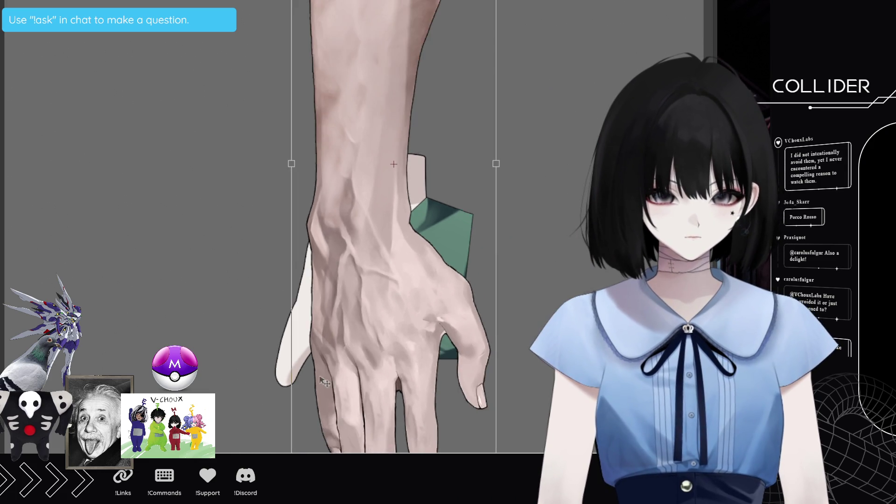
{"action": "left_click_drag", "start_coordinate": [464, 213], "coordinate": [223, 265]}
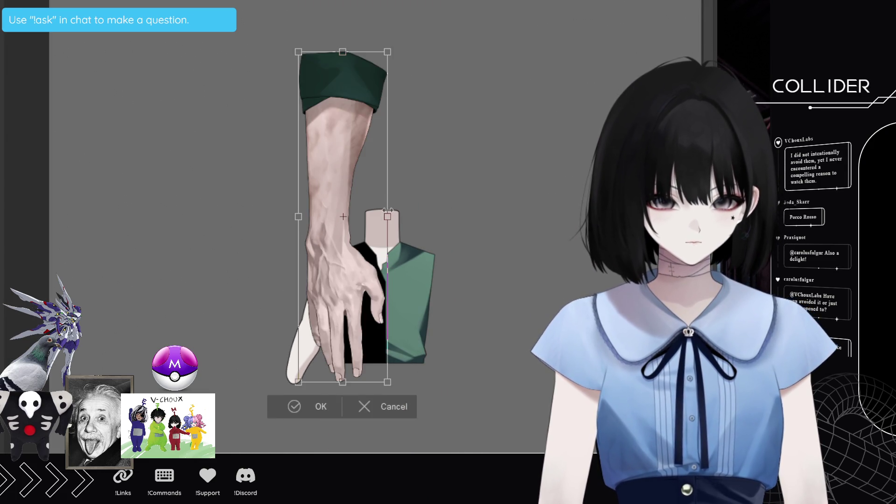
{"action": "left_click", "coordinate": [282, 380]}
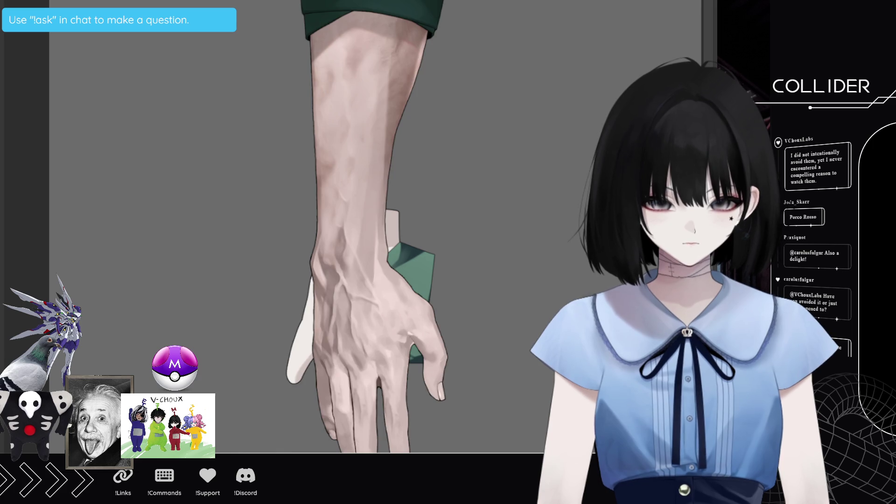
{"action": "key", "text": "ctrl+z"}
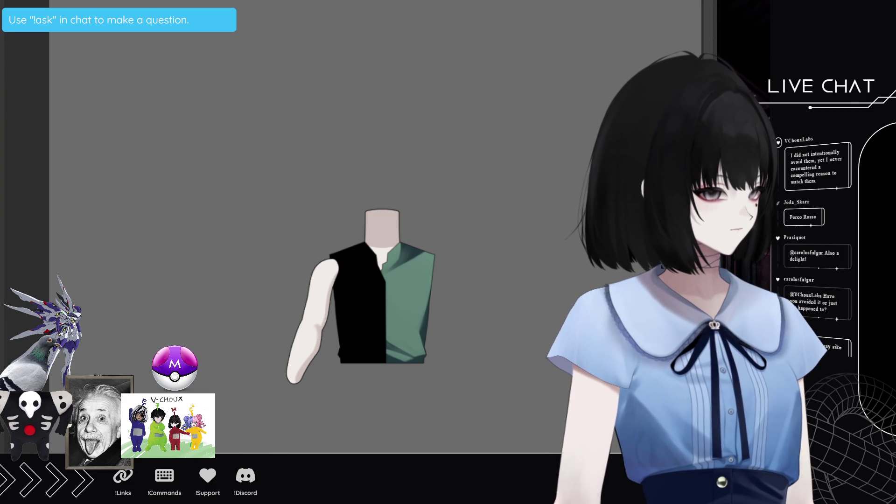
Resize the skin texture piece to fit over the lower forearm
{"action": "scroll", "coordinate": [373, 290], "scroll_direction": "down", "scroll_amount": 2}
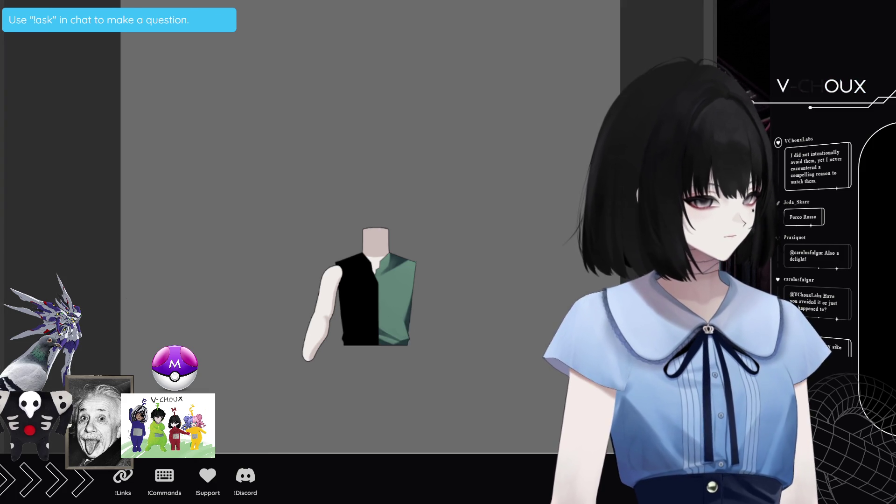
{"action": "scroll", "coordinate": [373, 290], "scroll_direction": "up", "scroll_amount": 1}
{"action": "scroll", "coordinate": [373, 289], "scroll_direction": "down", "scroll_amount": 1}
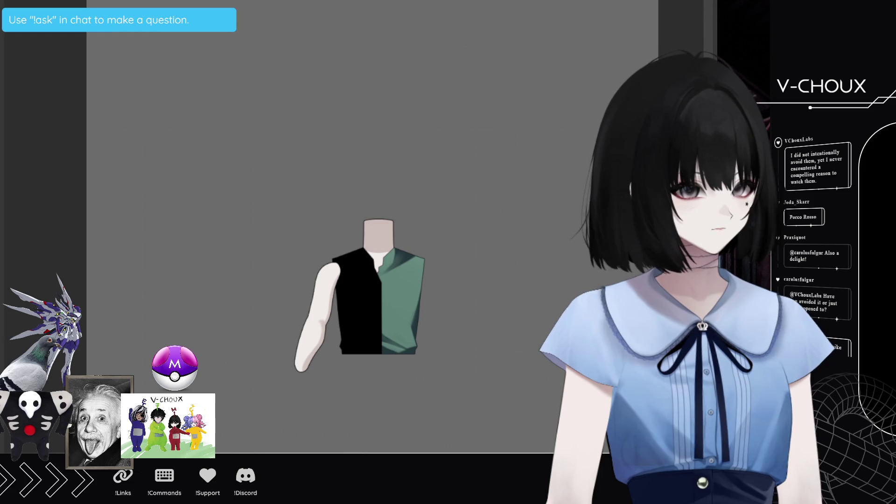
{"action": "key", "text": "ctrl+t"}
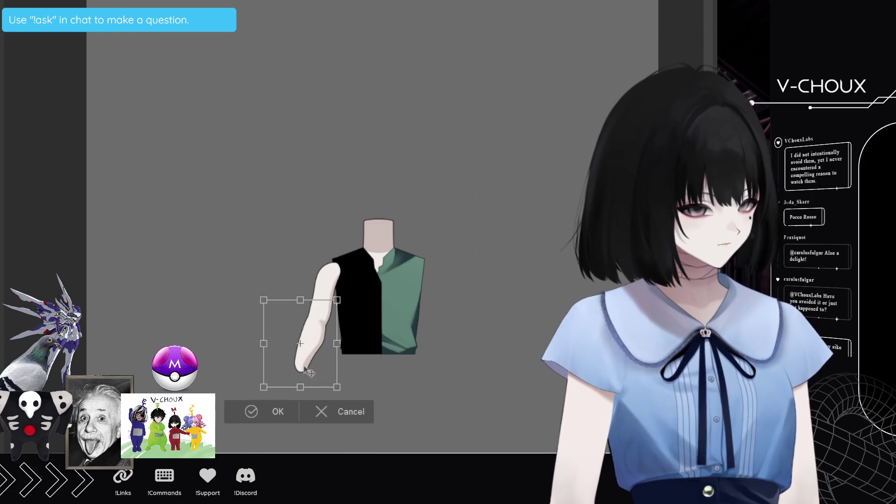
{"action": "scroll", "coordinate": [347, 290], "scroll_direction": "up", "scroll_amount": 3}
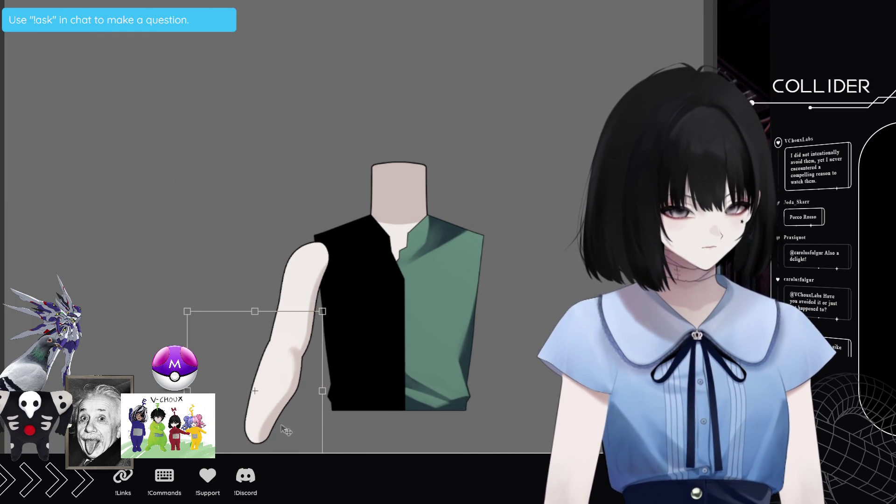
{"action": "key", "text": "Return"}
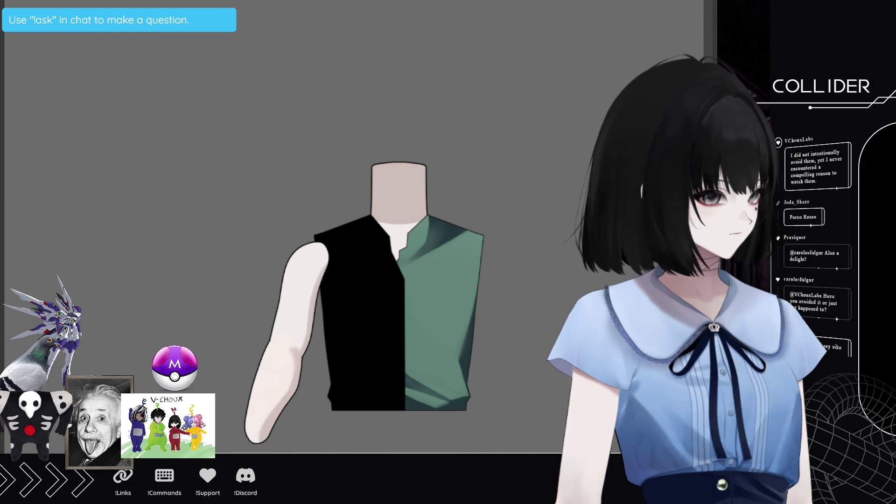
{"action": "scroll", "coordinate": [345, 298], "scroll_direction": "down", "scroll_amount": 1}
Toggle the reddish skin texture on the forearm and soften it to a paler tone
{"action": "key", "text": "ctrl+v"}
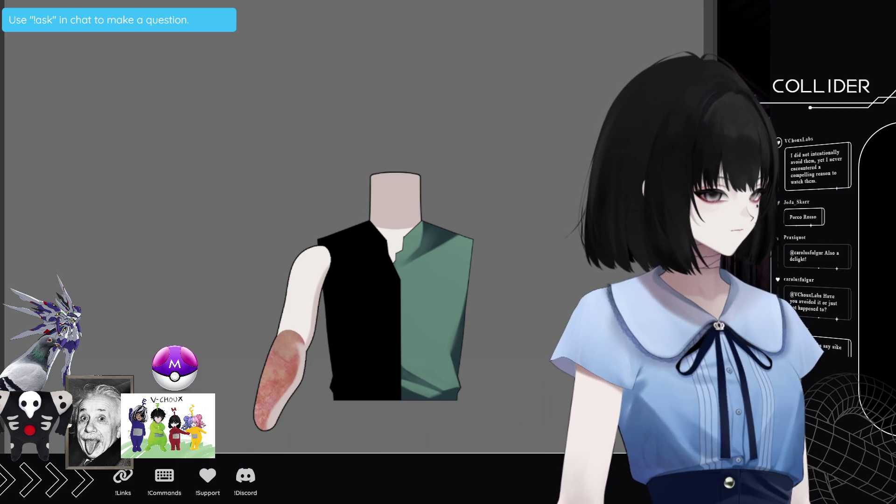
{"action": "key", "text": "ctrl+z"}
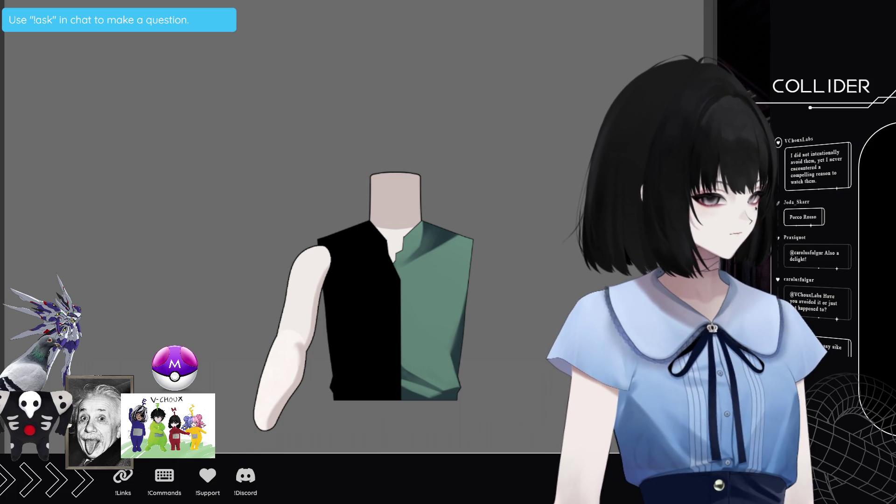
{"action": "key", "text": "ctrl+z"}
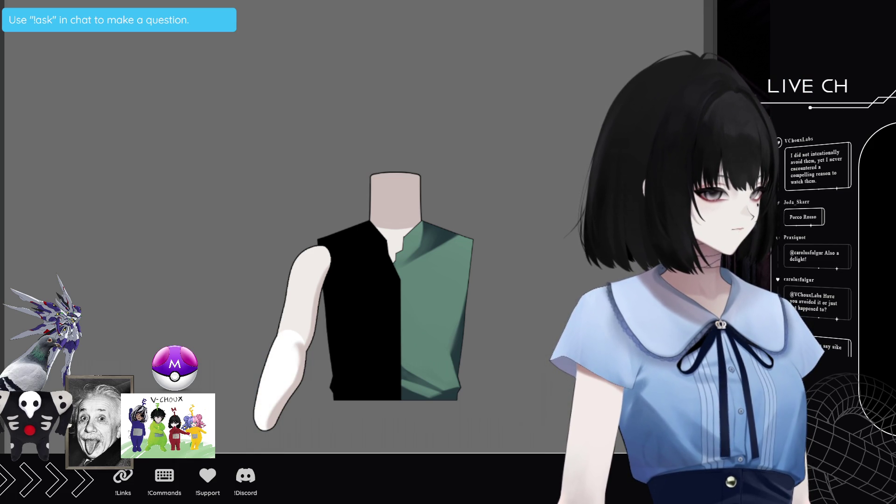
{"action": "key", "text": "ctrl+shift+z"}
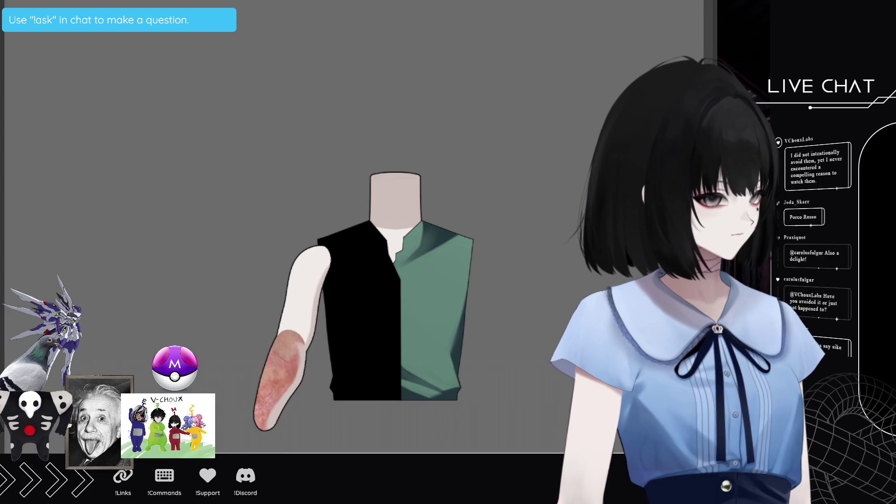
{"action": "key", "text": "ctrl+shift+z"}
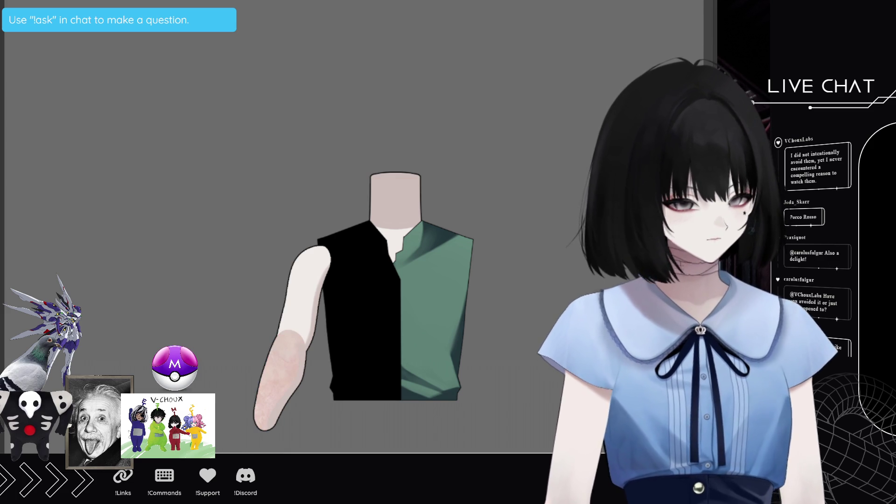
{"action": "scroll", "coordinate": [290, 429], "scroll_direction": "up", "scroll_amount": 3}
{"action": "scroll", "coordinate": [293, 436], "scroll_direction": "up", "scroll_amount": 3}
{"action": "scroll", "coordinate": [302, 415], "scroll_direction": "up", "scroll_amount": 1}
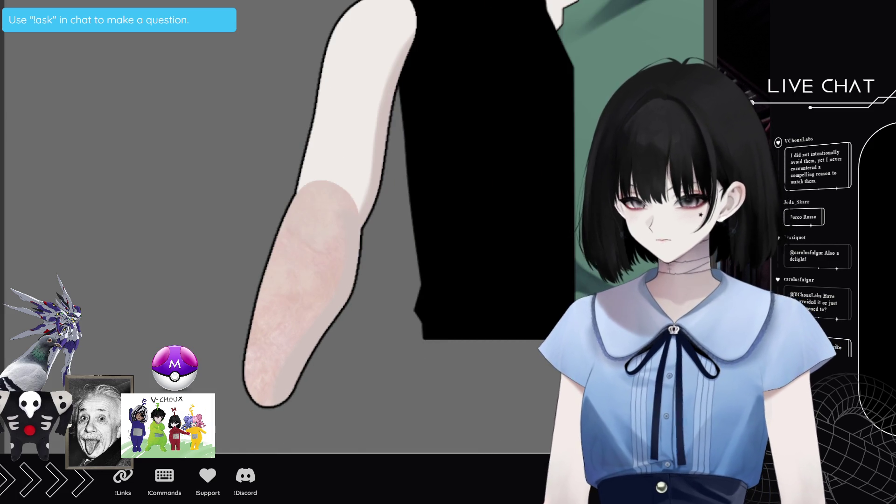
Try progressively redder texture tones, return to light pink, then remove the texture
{"action": "key", "text": "ctrl+y"}
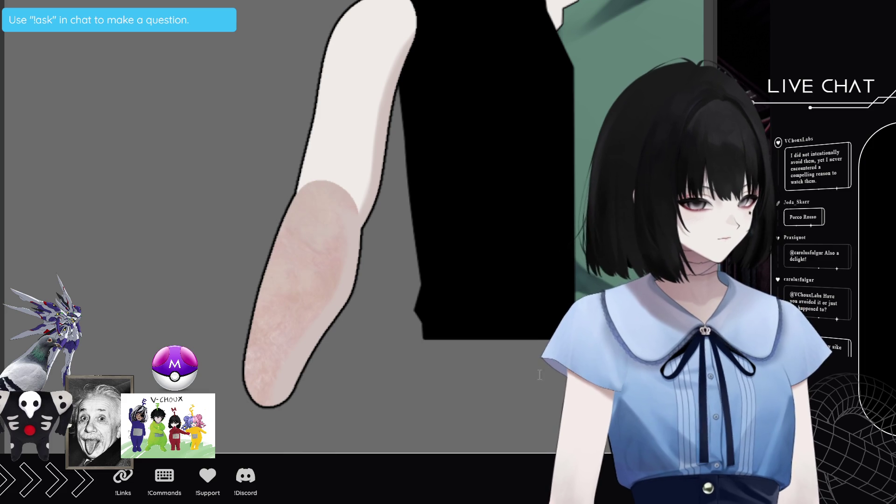
{"action": "key", "text": "ctrl+y"}
{"action": "key", "text": "ctrl+y"}
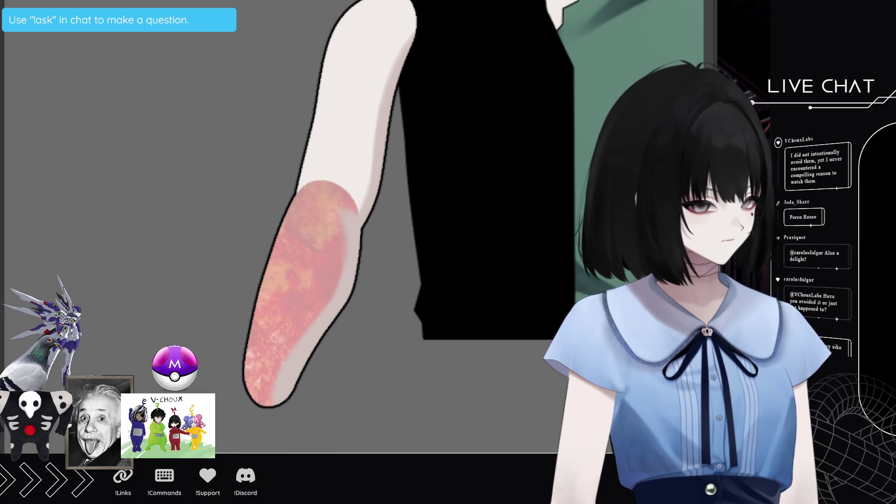
{"action": "key", "text": "ctrl+y"}
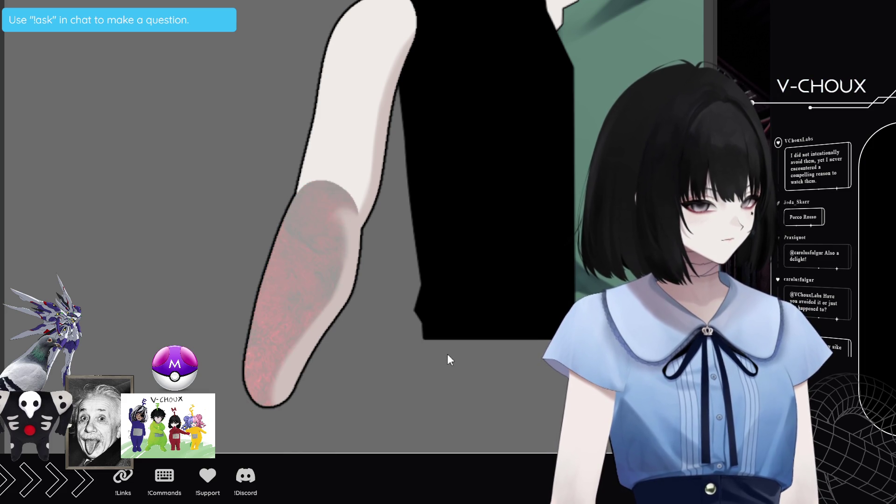
{"action": "key", "text": "ctrl+z"}
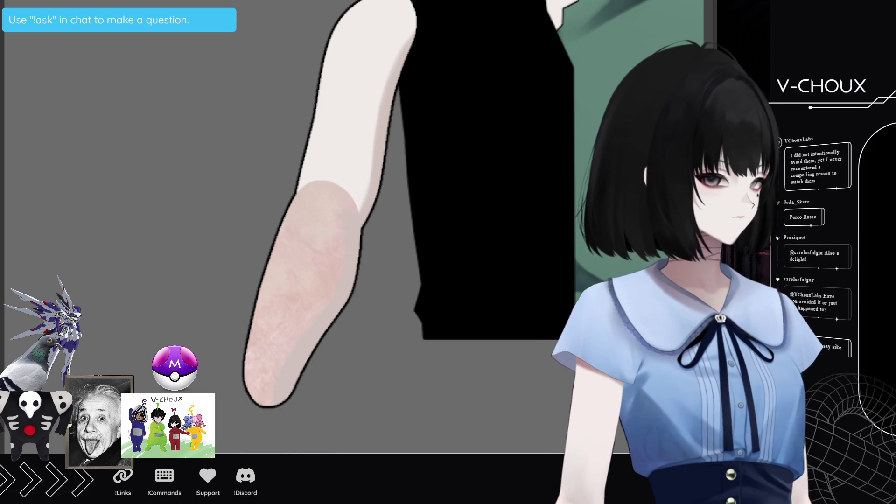
{"action": "key", "text": "ctrl+z"}
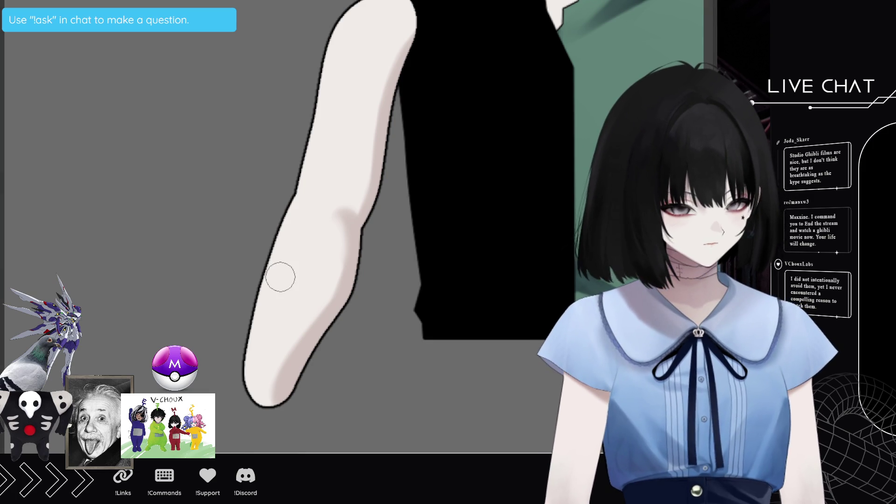
Airbrush shading along the lower arm, lighten one patch, and darken the forearm further
{"action": "left_click_drag", "start_coordinate": [260, 309], "coordinate": [301, 218]}
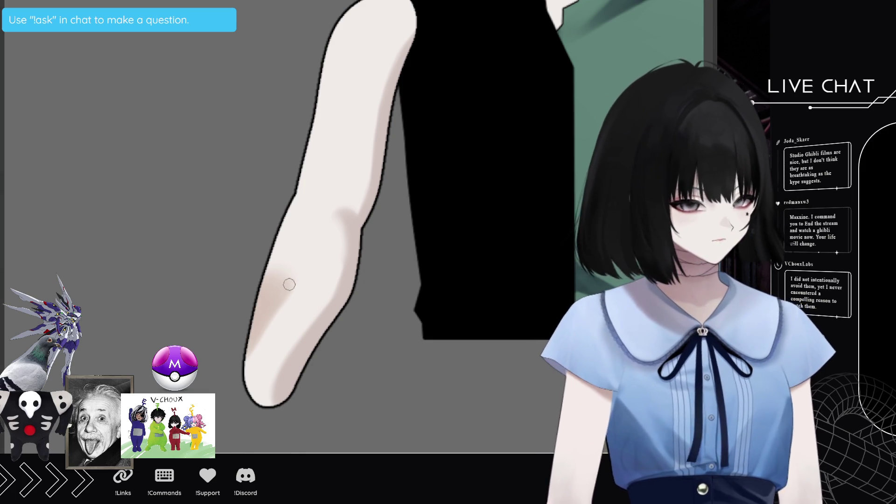
{"action": "left_click_drag", "start_coordinate": [289, 284], "coordinate": [292, 283]}
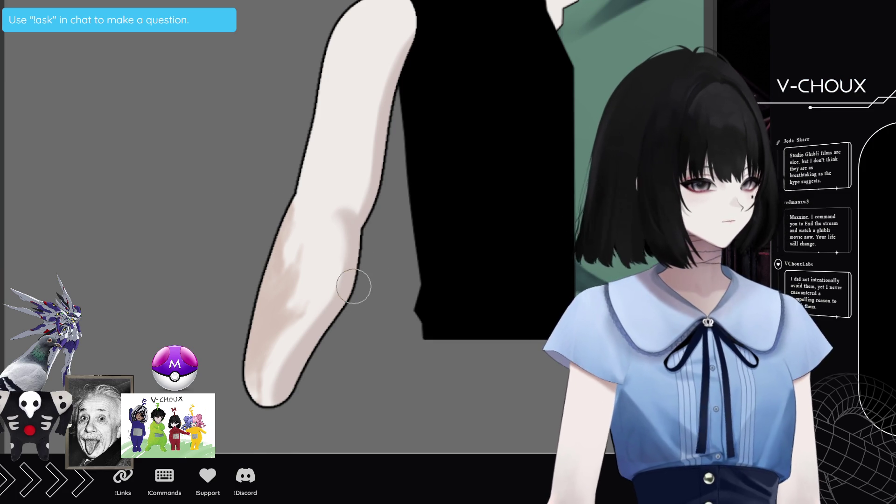
{"action": "left_click_drag", "start_coordinate": [285, 273], "coordinate": [284, 234]}
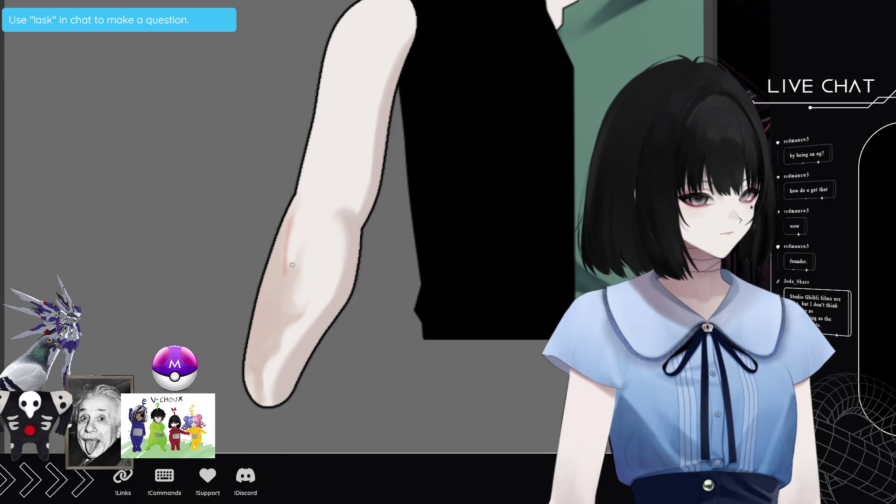
Airbrush a faint reddish tint down the forearm toward the wrist
{"action": "left_click_drag", "start_coordinate": [279, 283], "coordinate": [291, 316]}
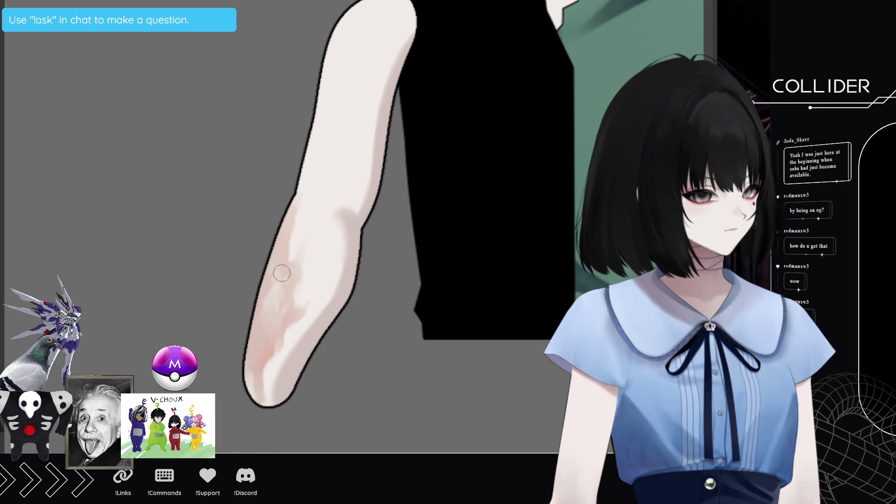
{"action": "key", "text": "ctrl+0"}
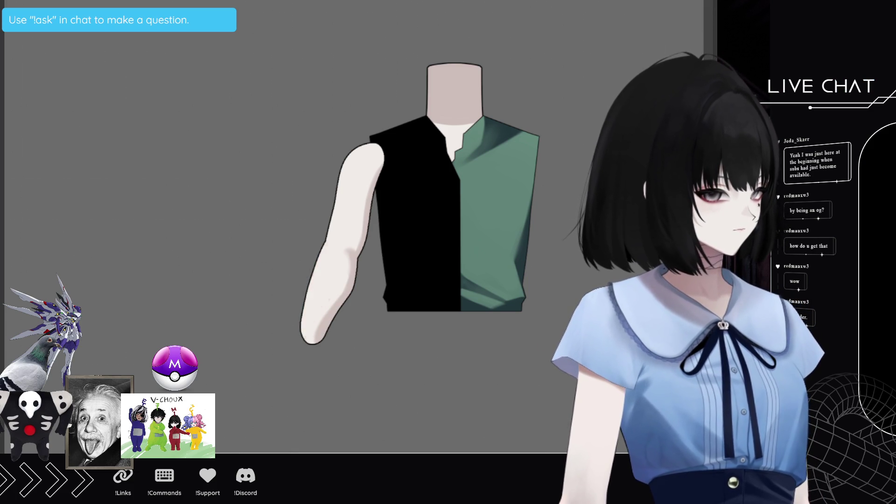
Free-transform the forearm and apply it, then run and confirm a second forearm transform
{"action": "key", "text": "ctrl+t"}
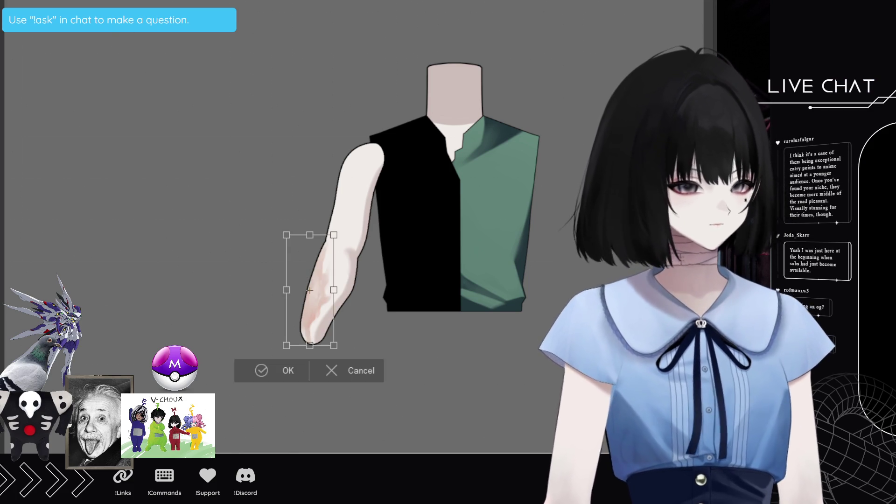
{"action": "scroll", "coordinate": [363, 287], "scroll_direction": "up", "scroll_amount": 2}
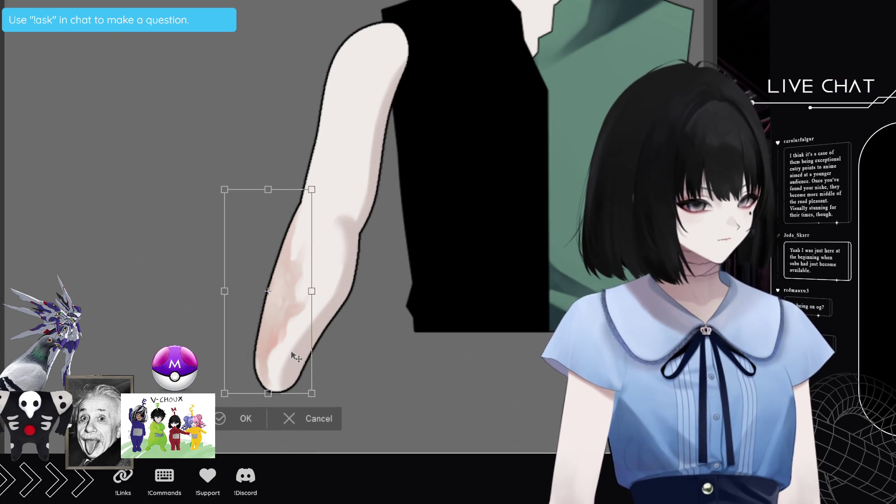
{"action": "left_click", "coordinate": [246, 420]}
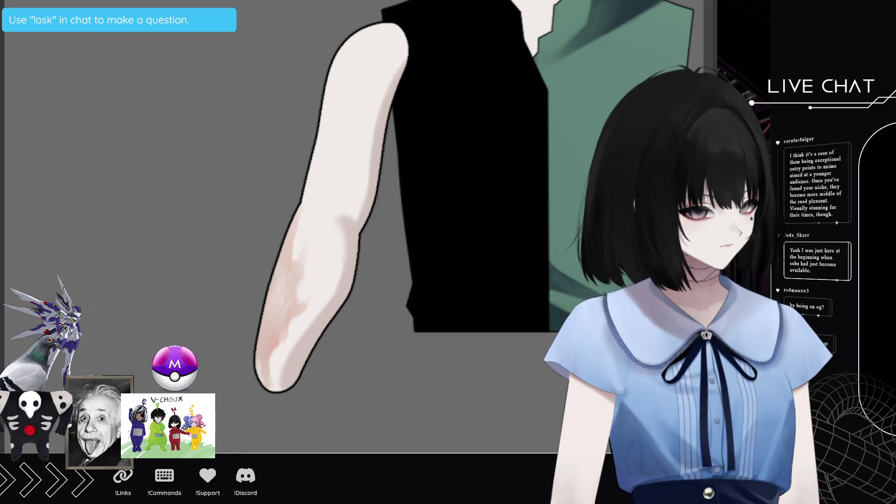
{"action": "scroll", "coordinate": [421, 210], "scroll_direction": "down", "scroll_amount": 3}
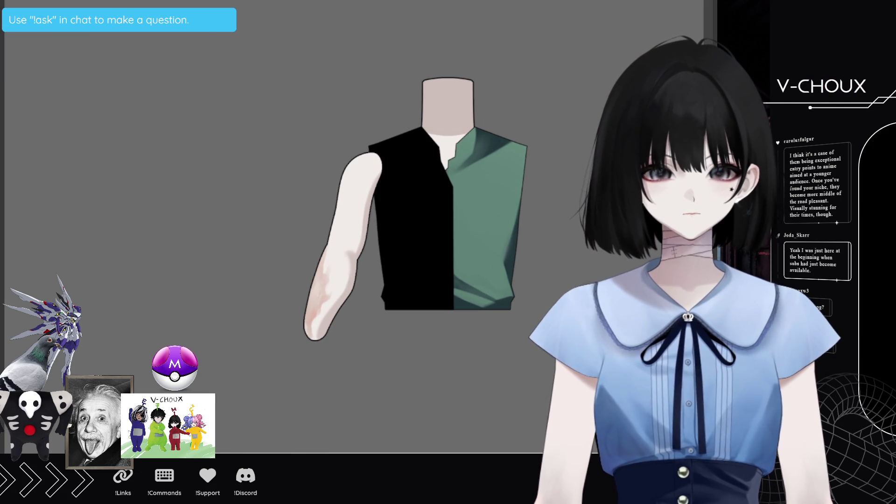
{"action": "key", "text": "ctrl+t"}
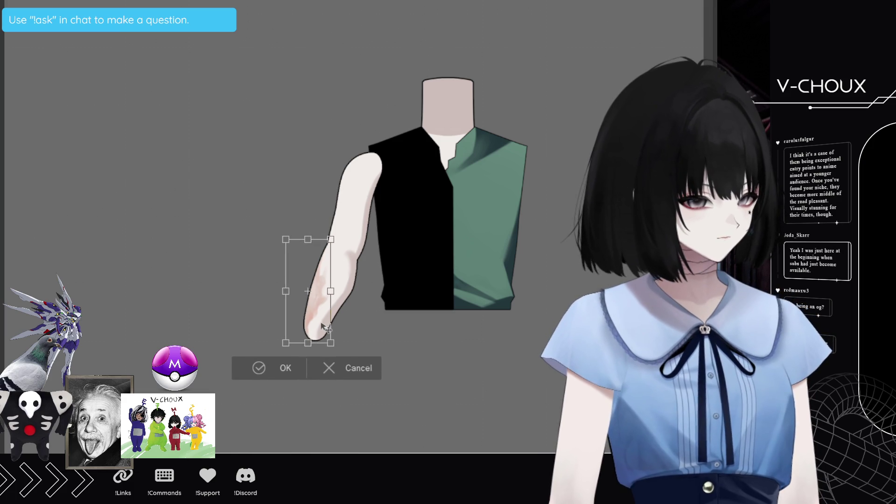
{"action": "key", "text": "Return"}
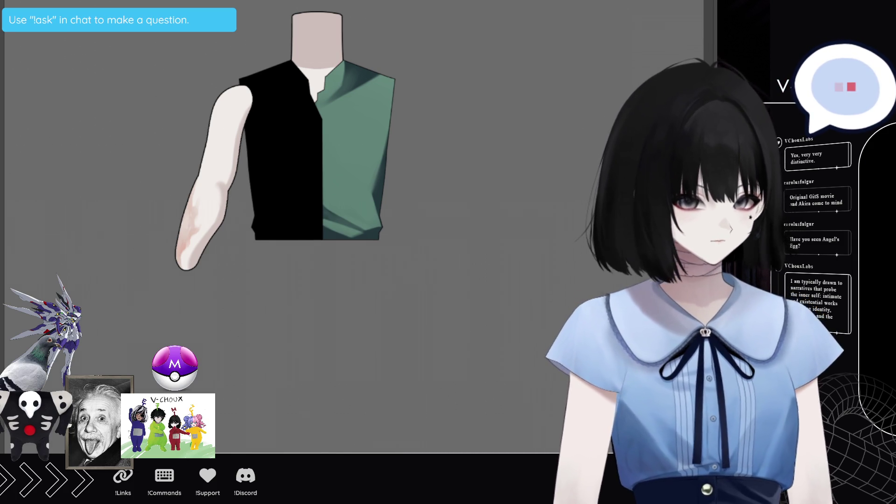
Step back and forth through undo history until the pale arm with the translucent elbow band shows
{"action": "key", "text": "ctrl+z"}
{"action": "key", "text": "ctrl+z"}
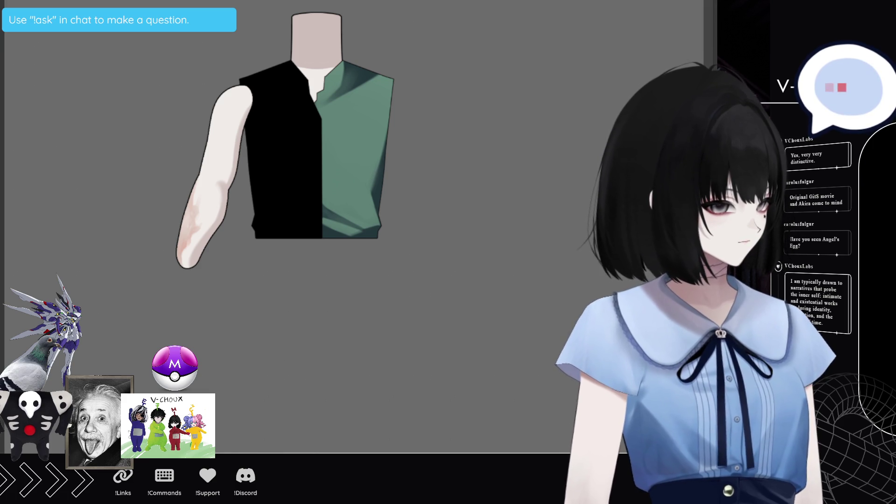
{"action": "key", "text": "ctrl+z"}
{"action": "key", "text": "ctrl+z"}
{"action": "key", "text": "ctrl+z"}
{"action": "key", "text": "ctrl+shift+z"}
{"action": "key", "text": "ctrl+z"}
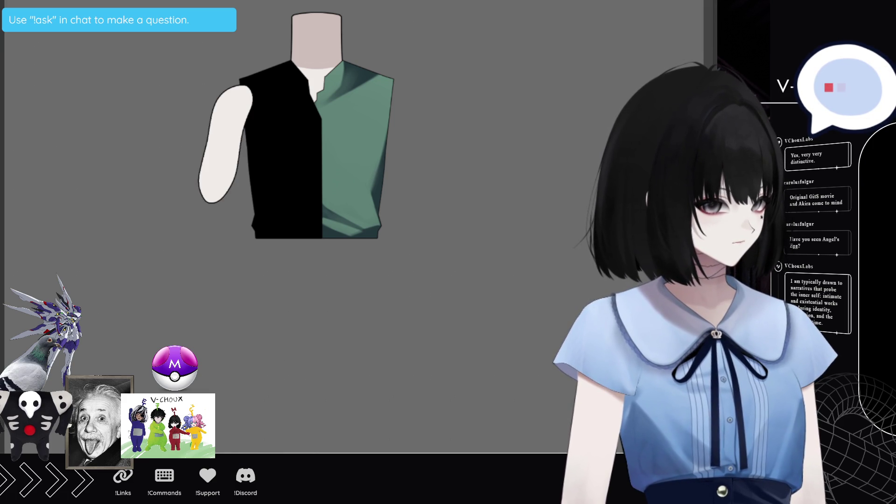
{"action": "key", "text": "ctrl+shift+z"}
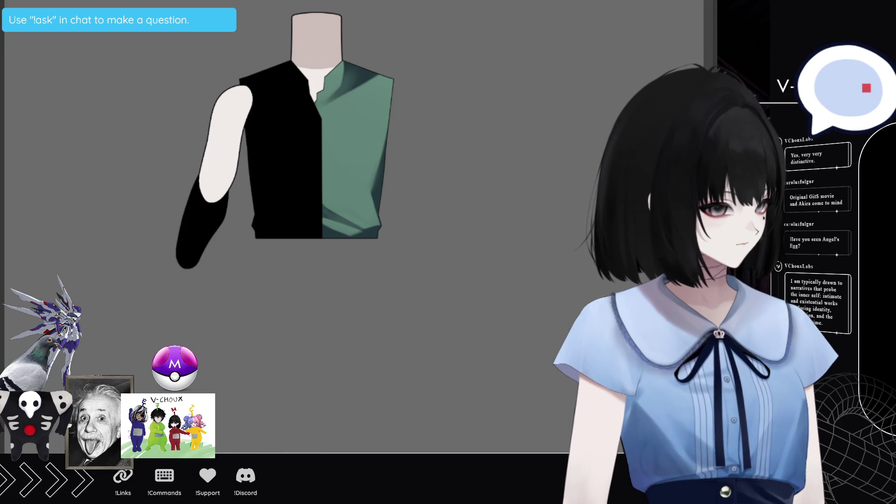
{"action": "key", "text": "ctrl+shift+z"}
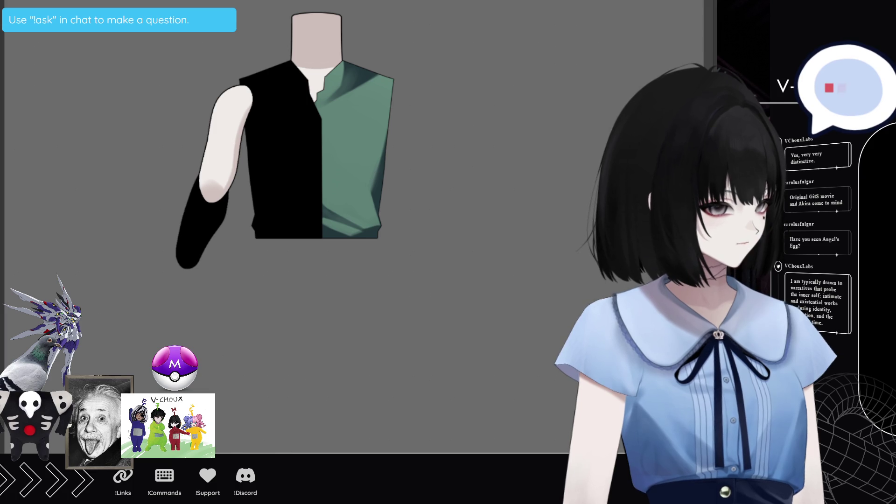
{"action": "key", "text": "ctrl+z"}
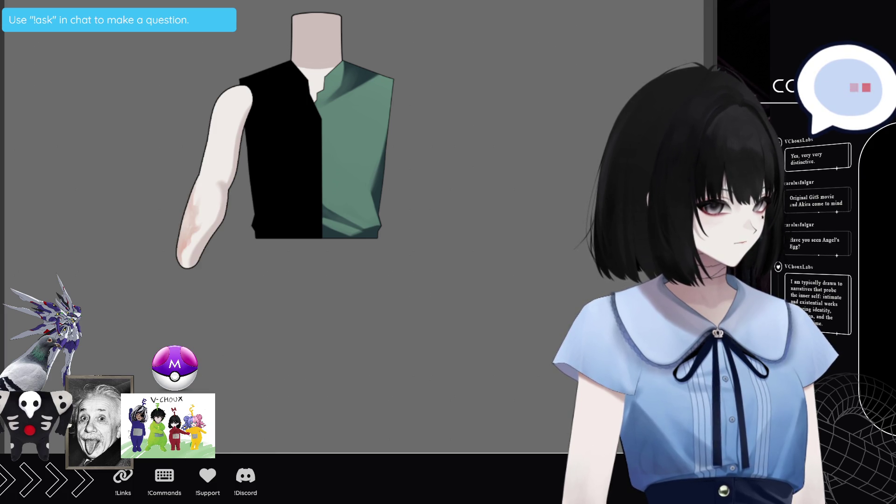
{"action": "key", "text": "ctrl+shift+z"}
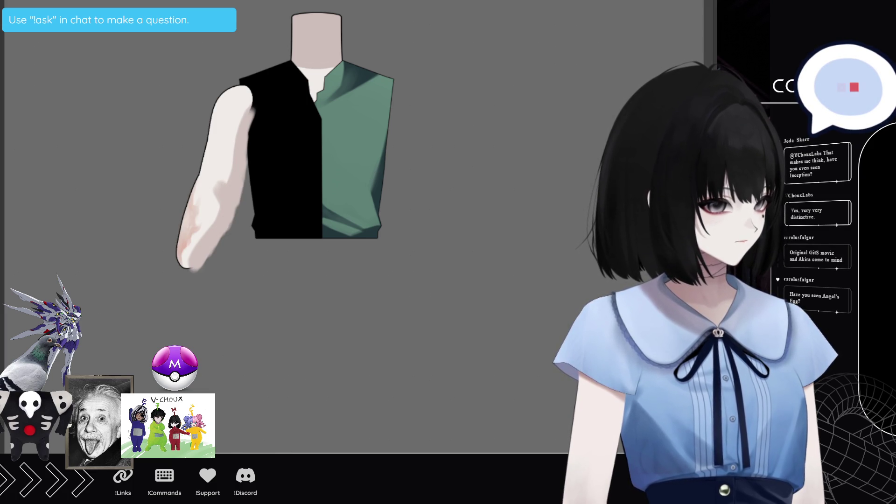
{"action": "key", "text": "ctrl+z"}
{"action": "key", "text": "ctrl+shift+z"}
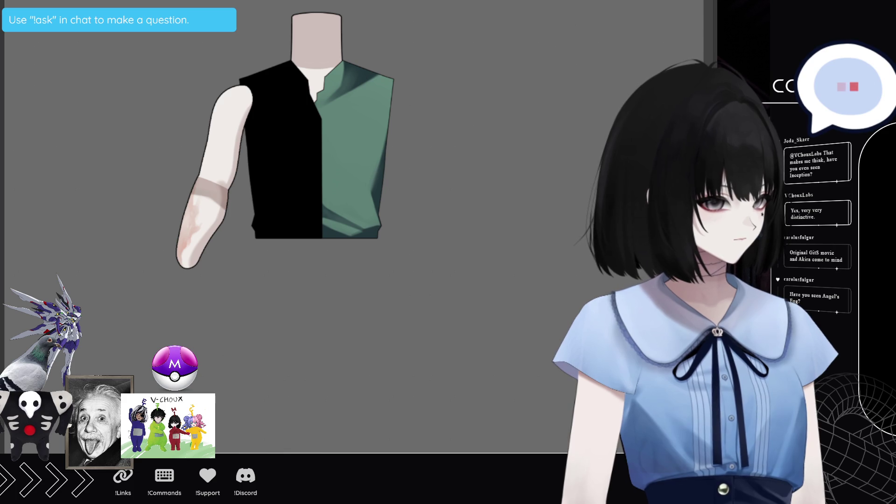
Try a translucent elbow band and skin-tone strokes, then undo them back to the black sleeve
{"action": "scroll", "coordinate": [154, 176], "scroll_direction": "up", "scroll_amount": 3}
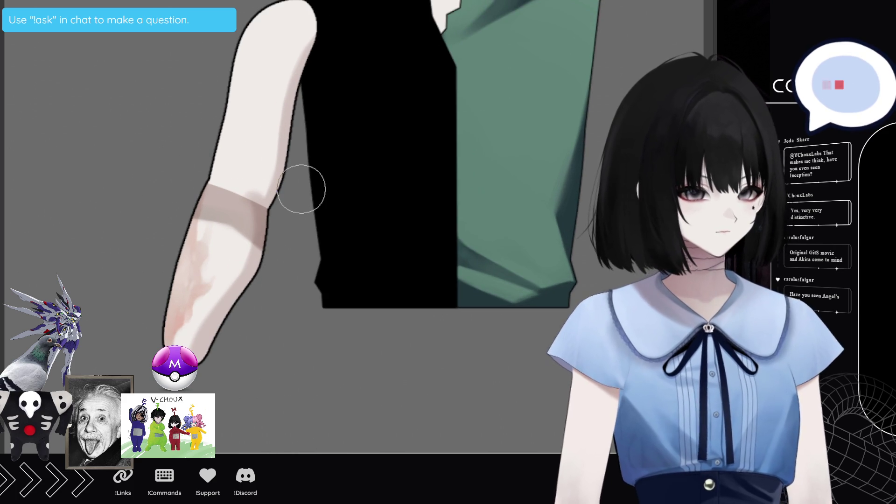
{"action": "left_click_drag", "start_coordinate": [157, 198], "coordinate": [322, 250]}
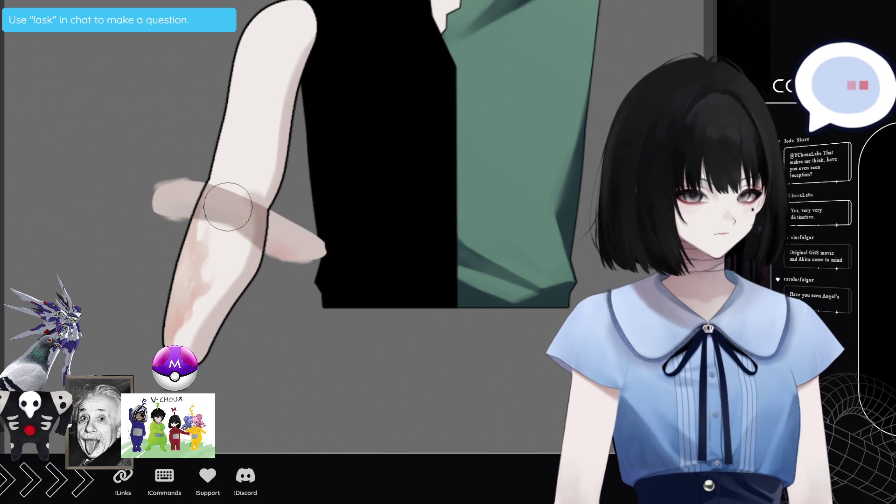
{"action": "left_click_drag", "start_coordinate": [192, 193], "coordinate": [268, 228]}
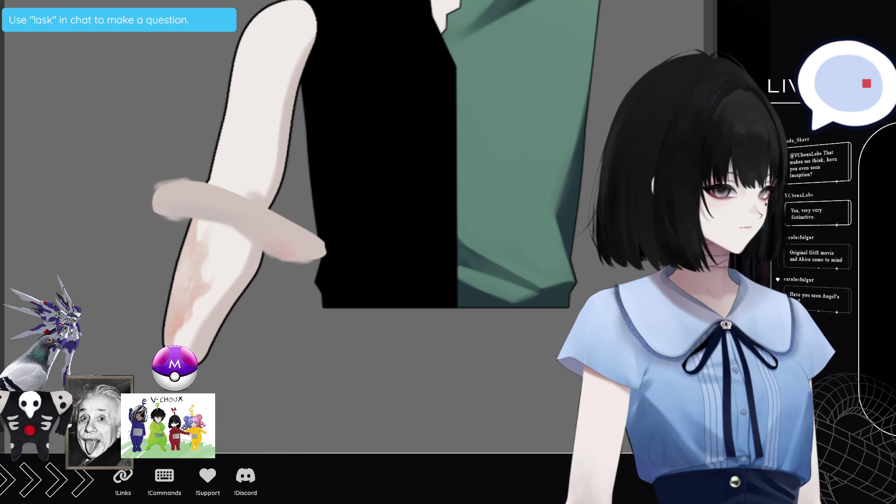
{"action": "key", "text": "ctrl+z"}
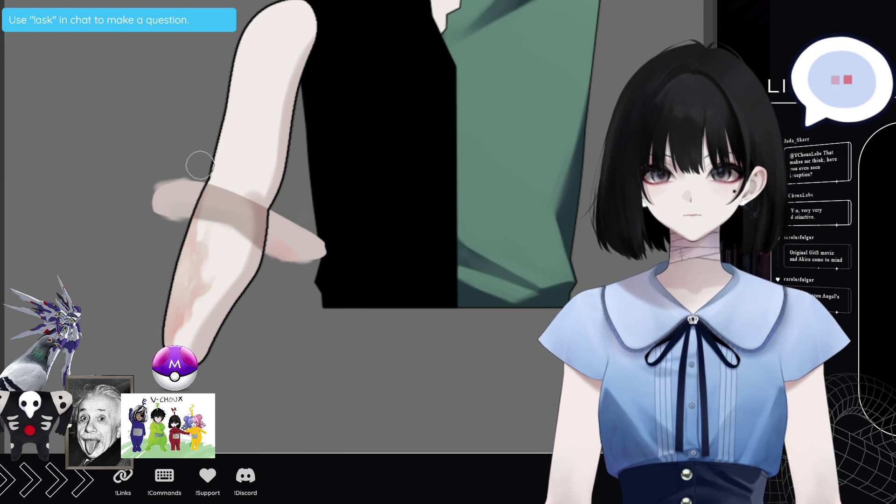
{"action": "mouse_move", "coordinate": [225, 184]}
{"action": "left_mouse_down"}
{"action": "mouse_move", "coordinate": [230, 190]}
{"action": "mouse_move", "coordinate": [212, 184]}
{"action": "mouse_move", "coordinate": [246, 189]}
{"action": "mouse_move", "coordinate": [300, 225]}
{"action": "mouse_move", "coordinate": [244, 148]}
{"action": "mouse_move", "coordinate": [224, 159]}
{"action": "mouse_move", "coordinate": [196, 135]}
{"action": "mouse_move", "coordinate": [277, 135]}
{"action": "mouse_move", "coordinate": [310, 170]}
{"action": "mouse_move", "coordinate": [200, 121]}
{"action": "mouse_move", "coordinate": [174, 184]}
{"action": "mouse_move", "coordinate": [297, 145]}
{"action": "mouse_move", "coordinate": [280, 108]}
{"action": "mouse_move", "coordinate": [310, 144]}
{"action": "mouse_move", "coordinate": [199, 119]}
{"action": "left_mouse_up"}
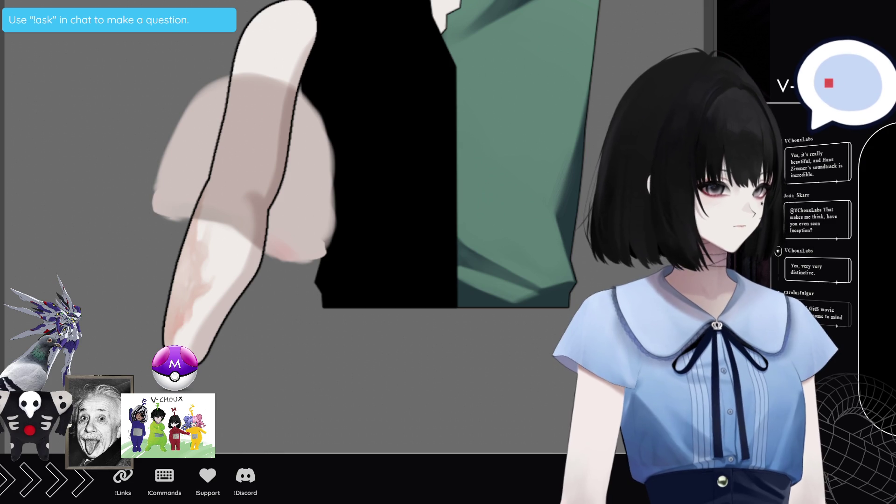
{"action": "key", "text": "ctrl+z"}
{"action": "key", "text": "ctrl+z"}
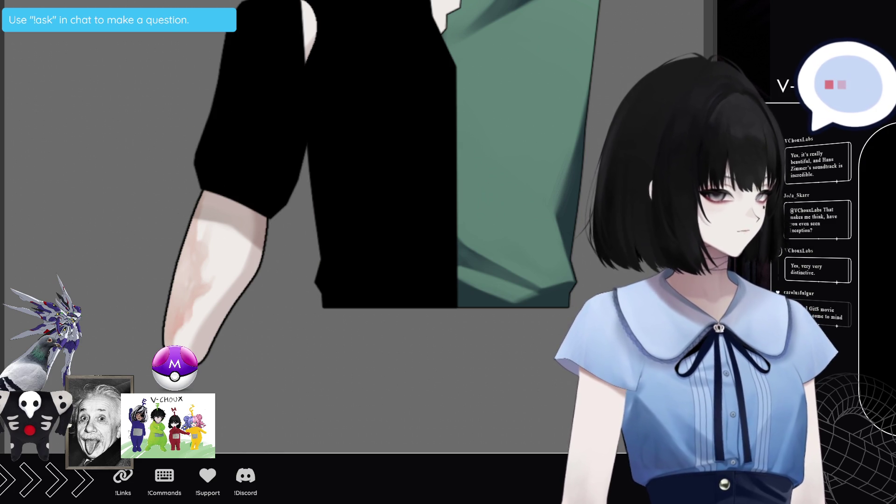
Fill the white sliver inside the sleeve with black, then recolor the sleeve green with darker shading
{"action": "key", "text": "ctrl+z"}
{"action": "key", "text": "ctrl+y"}
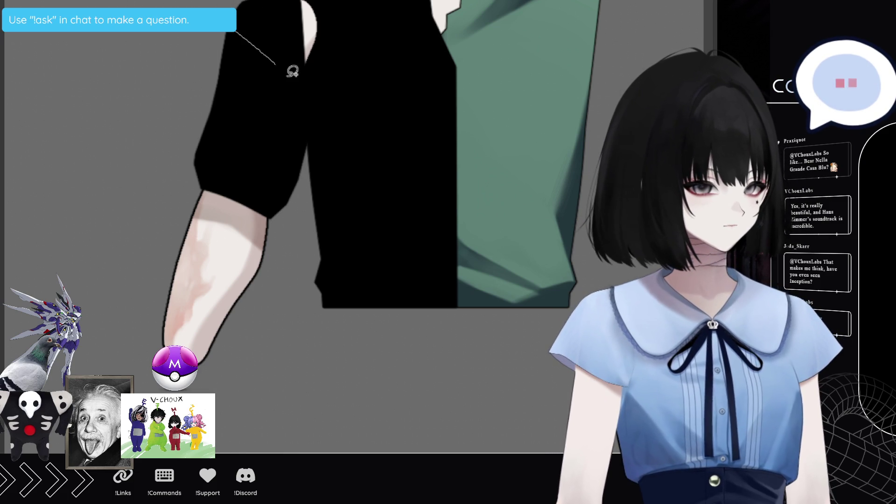
{"action": "left_click_drag", "start_coordinate": [225, 3], "coordinate": [269, 52]}
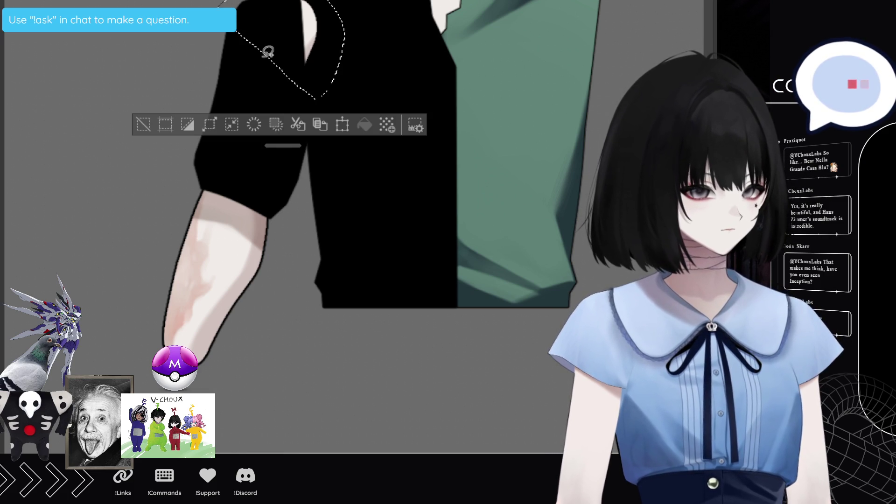
{"action": "key", "text": "Delete"}
{"action": "key", "text": "ctrl+d"}
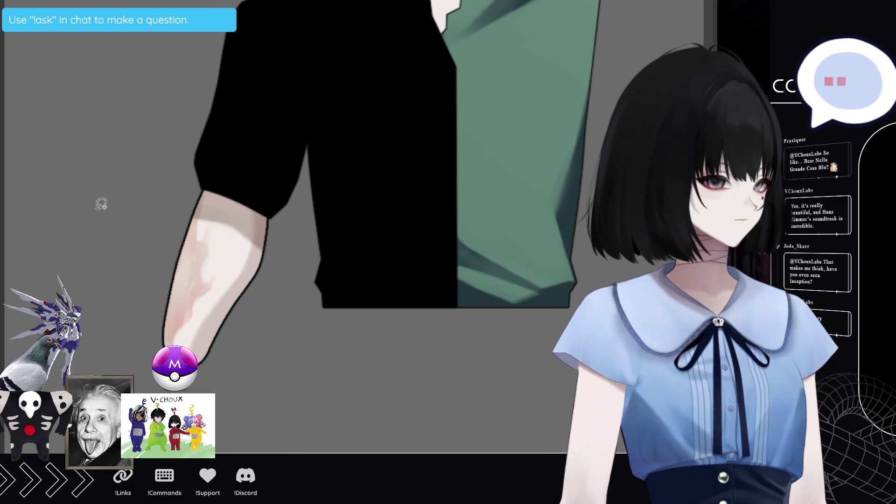
{"action": "key", "text": "ctrl+z"}
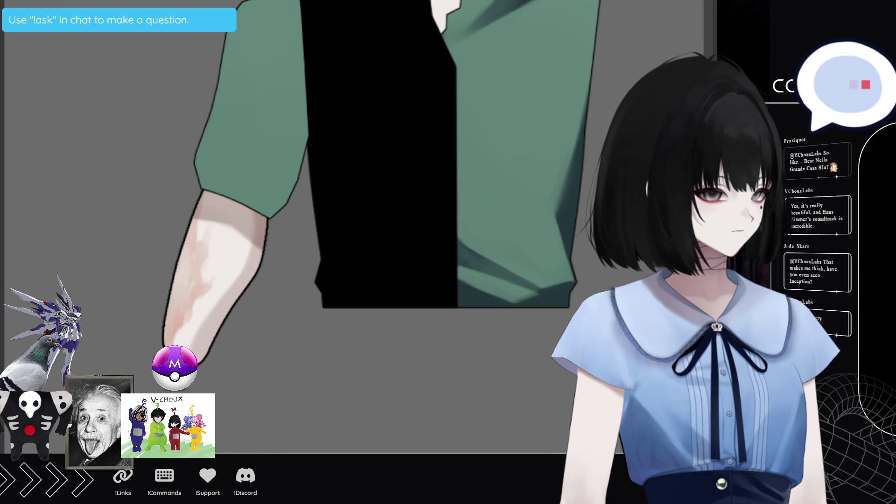
{"action": "key", "text": "ctrl+z"}
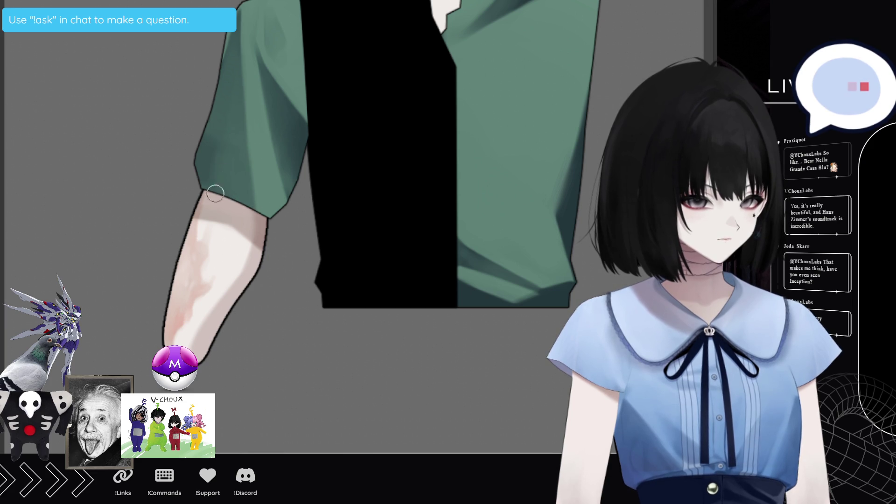
Texture the green sleeve's edges with a soft brush, undoing the extra dark green strokes
{"action": "left_click_drag", "start_coordinate": [226, 75], "coordinate": [247, 135]}
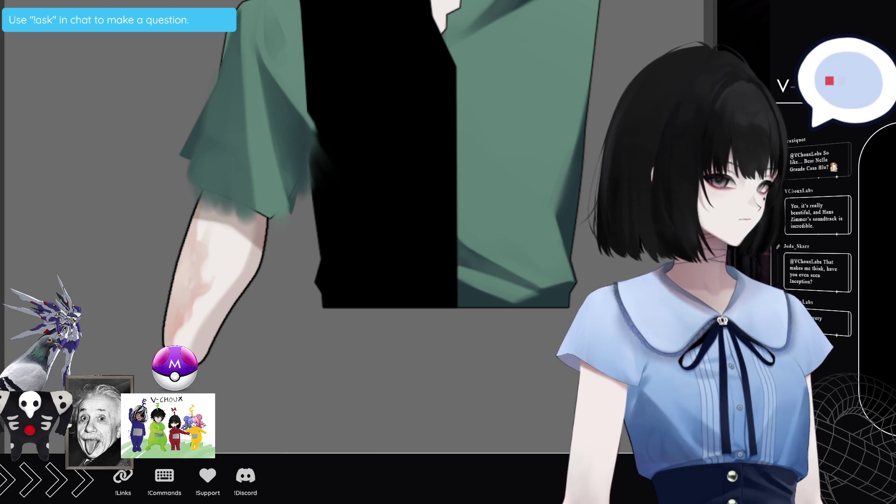
{"action": "left_click_drag", "start_coordinate": [190, 141], "coordinate": [178, 163]}
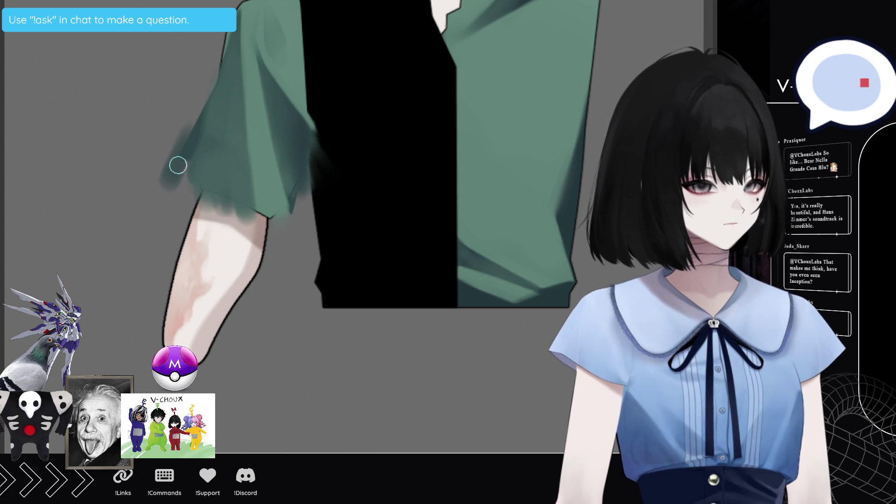
{"action": "key", "text": "ctrl+z"}
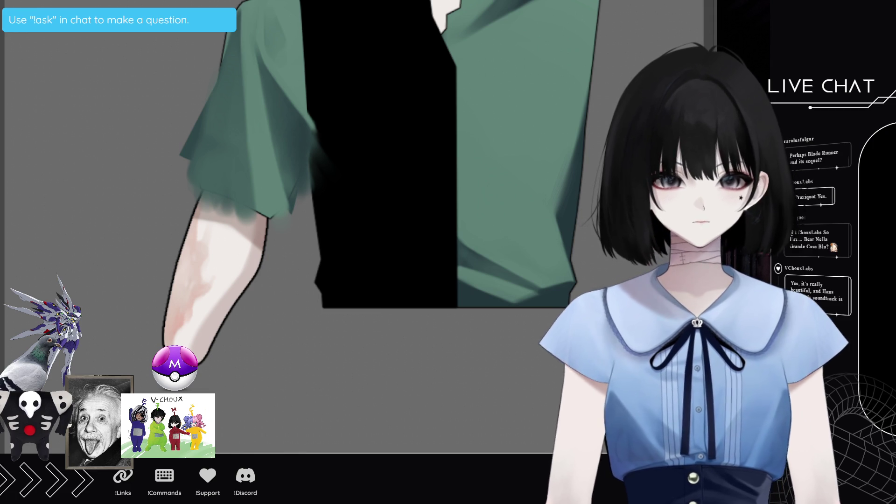
With a much smaller brush, paint soft dark green strokes along the sleeve's lower-left edge
{"action": "scroll", "coordinate": [373, 187], "scroll_direction": "up", "scroll_amount": 1}
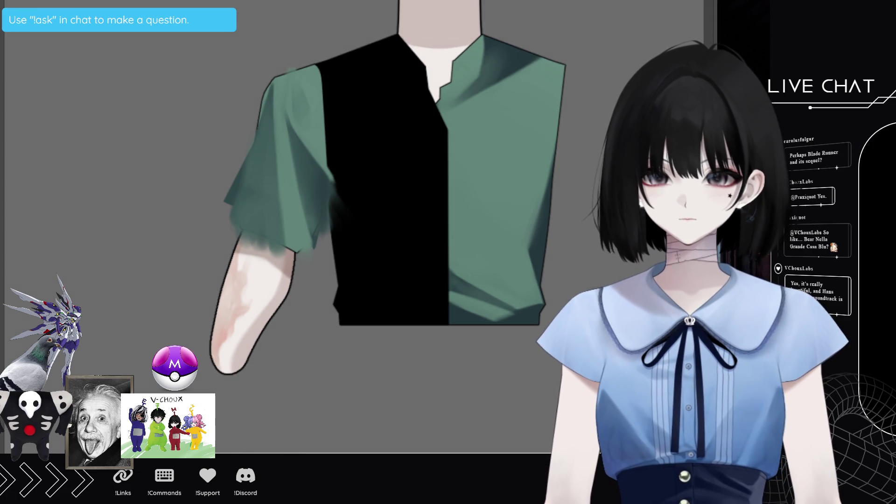
{"action": "scroll", "coordinate": [420, 211], "scroll_direction": "down", "scroll_amount": 1}
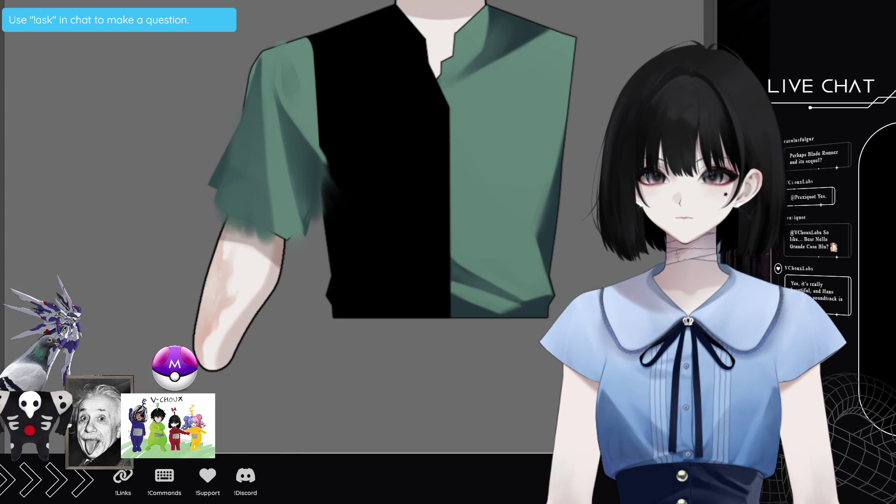
{"action": "scroll", "coordinate": [373, 187], "scroll_direction": "up", "scroll_amount": 1}
{"action": "scroll", "coordinate": [373, 187], "scroll_direction": "up", "scroll_amount": 1}
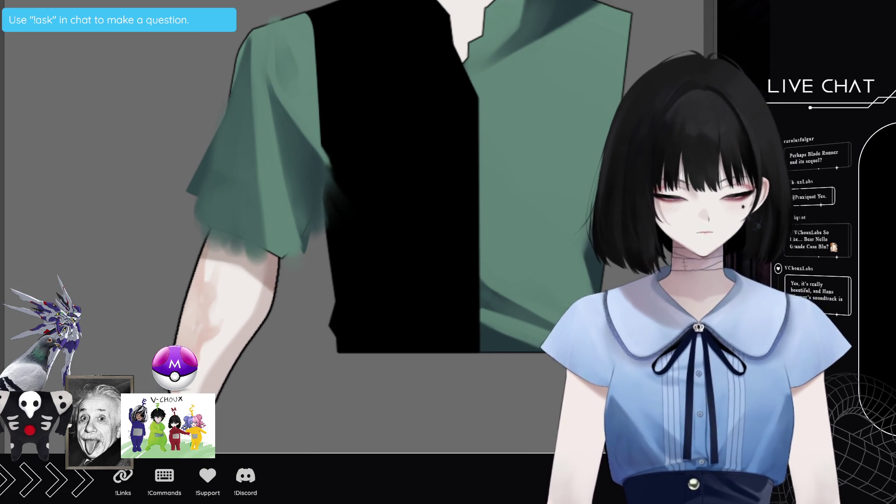
{"action": "key", "text": "bracketleft"}
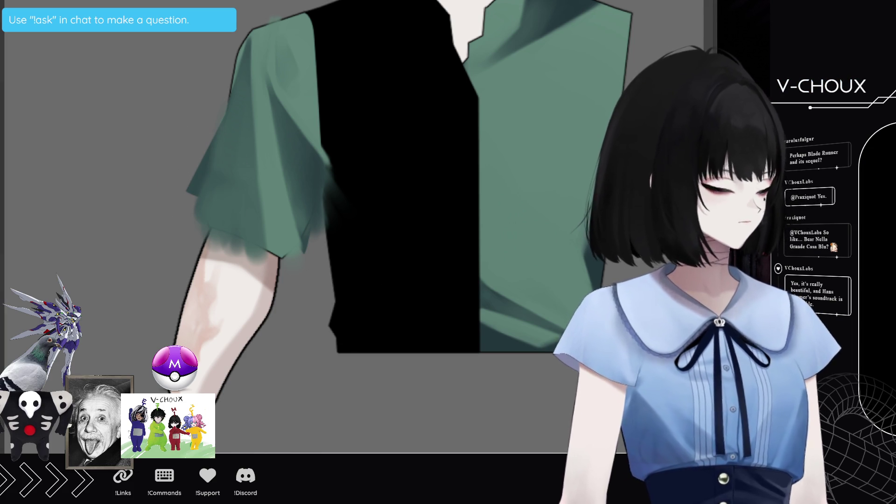
{"action": "key", "text": "bracketleft"}
{"action": "key", "text": "bracketleft"}
{"action": "key", "text": "bracketleft"}
{"action": "left_click_drag", "start_coordinate": [196, 194], "coordinate": [179, 212]}
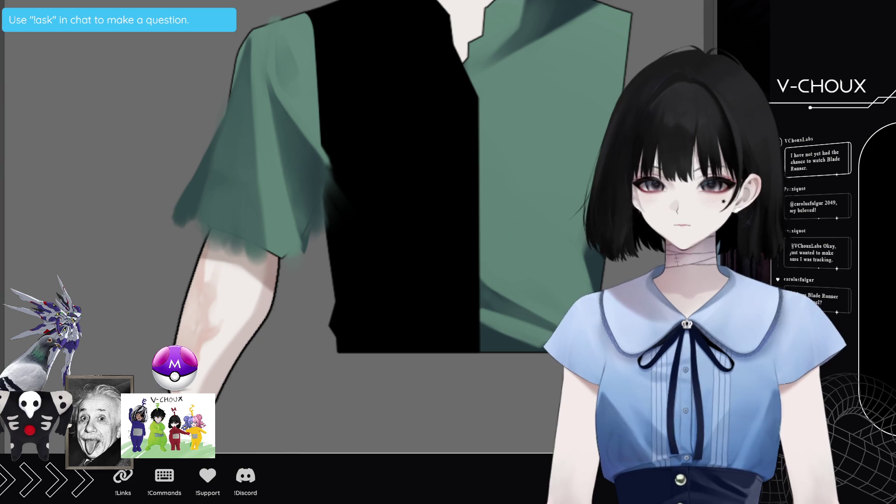
{"action": "left_click", "coordinate": [222, 204], "text": "alt"}
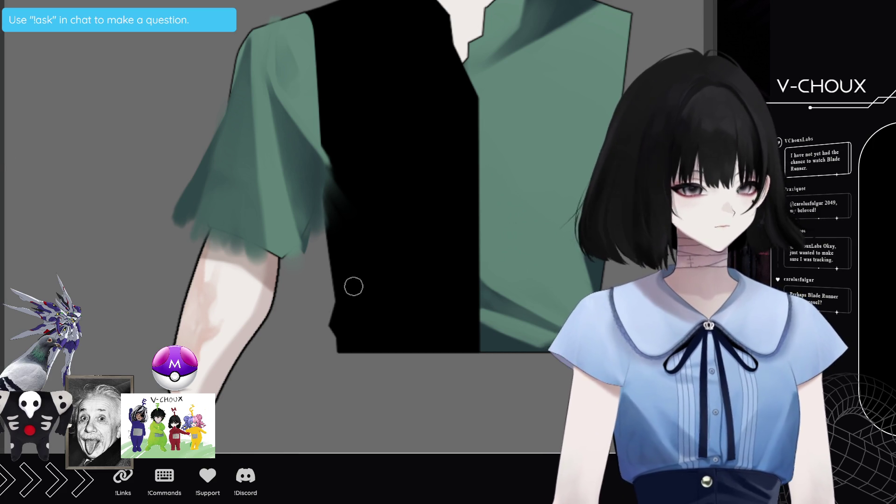
Darken the sleeve hem and lower-left edge, extending the dark green over the vest edge
{"action": "mouse_move", "coordinate": [227, 199]}
{"action": "left_mouse_down"}
{"action": "mouse_move", "coordinate": [204, 234]}
{"action": "mouse_move", "coordinate": [229, 220]}
{"action": "mouse_move", "coordinate": [253, 267]}
{"action": "left_mouse_up"}
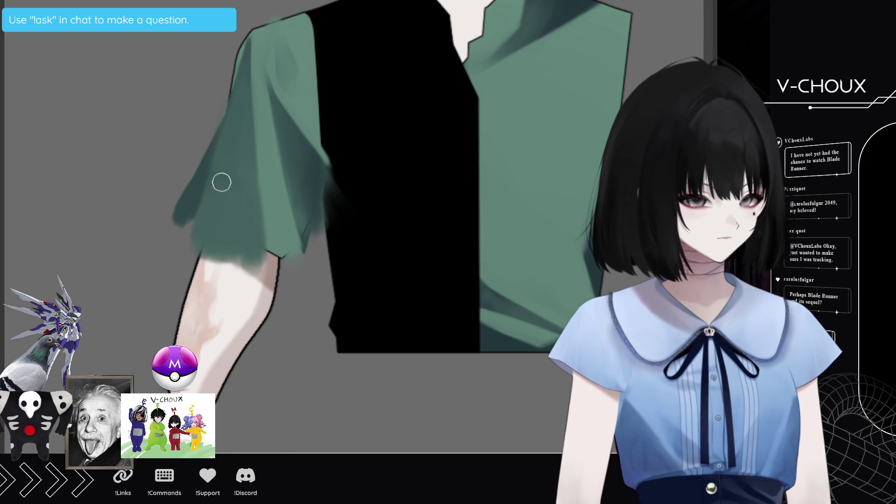
{"action": "left_click_drag", "start_coordinate": [195, 190], "coordinate": [192, 200]}
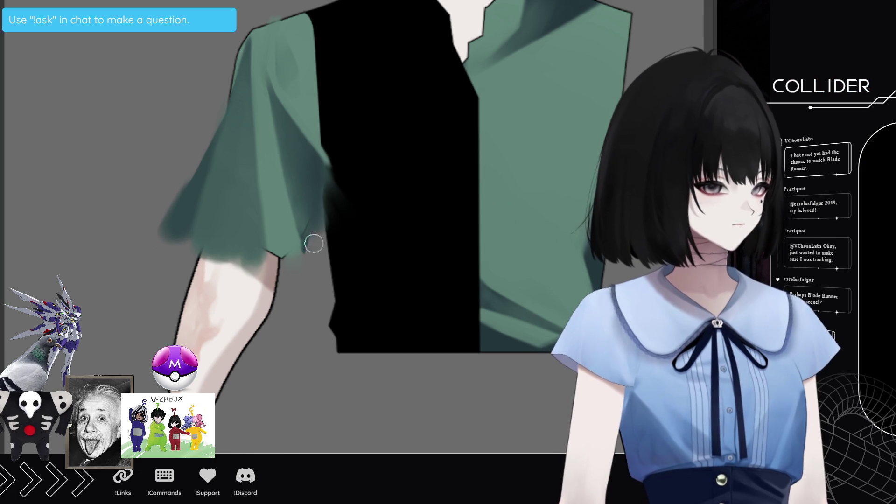
{"action": "left_click_drag", "start_coordinate": [322, 205], "coordinate": [332, 203]}
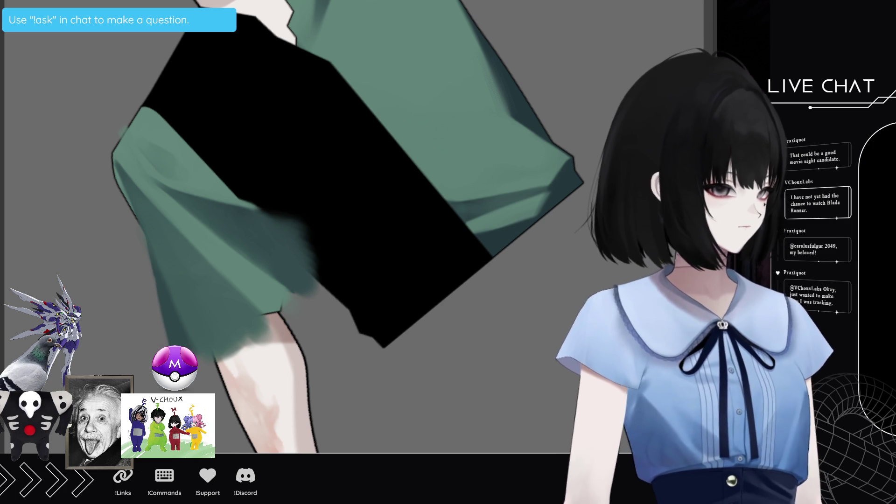
Undo the smudge strokes, restore the cuff band and shading, and darken the cuff's fold
{"action": "key", "text": "ctrl+z"}
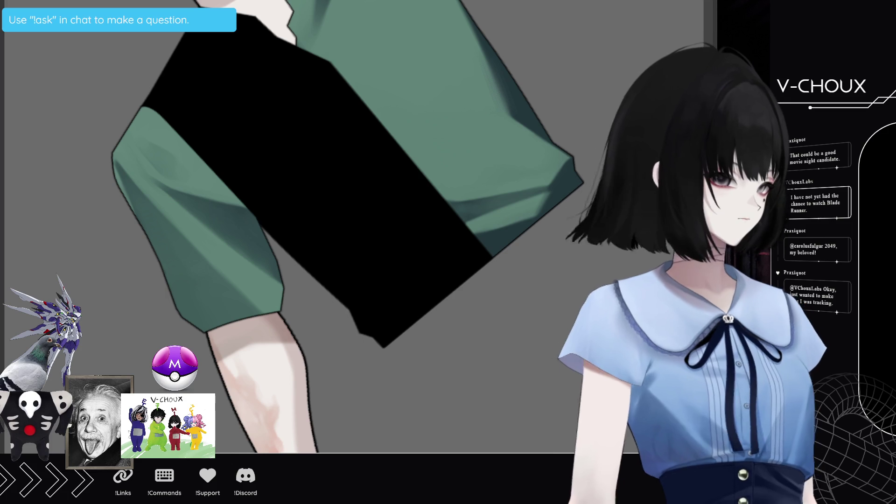
{"action": "key", "text": "ctrl+z"}
{"action": "key", "text": "ctrl+z"}
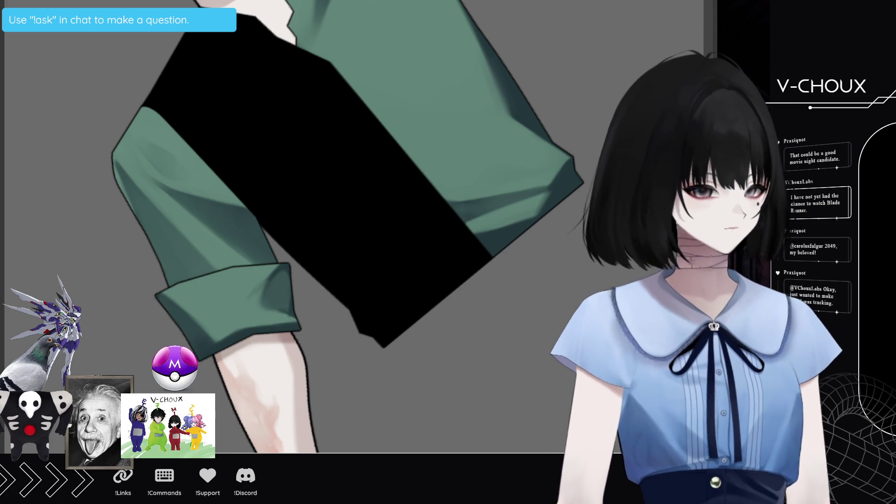
{"action": "key", "text": "ctrl+z"}
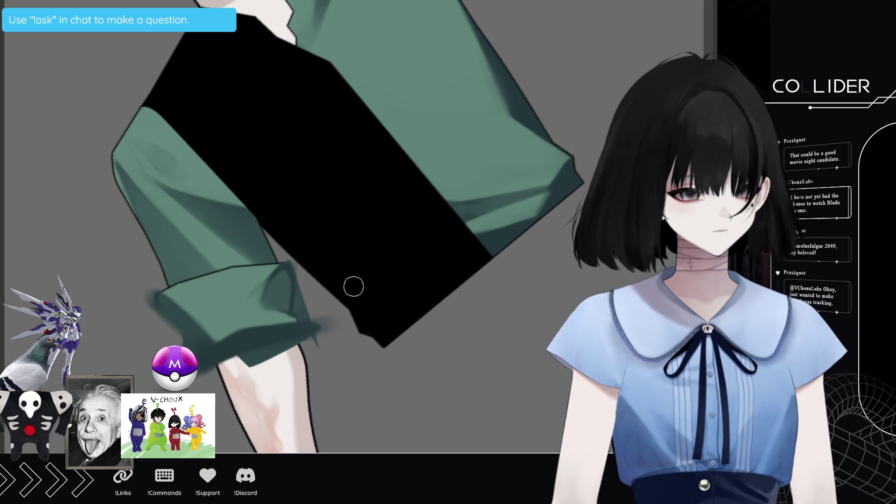
{"action": "left_click_drag", "start_coordinate": [291, 266], "coordinate": [296, 265]}
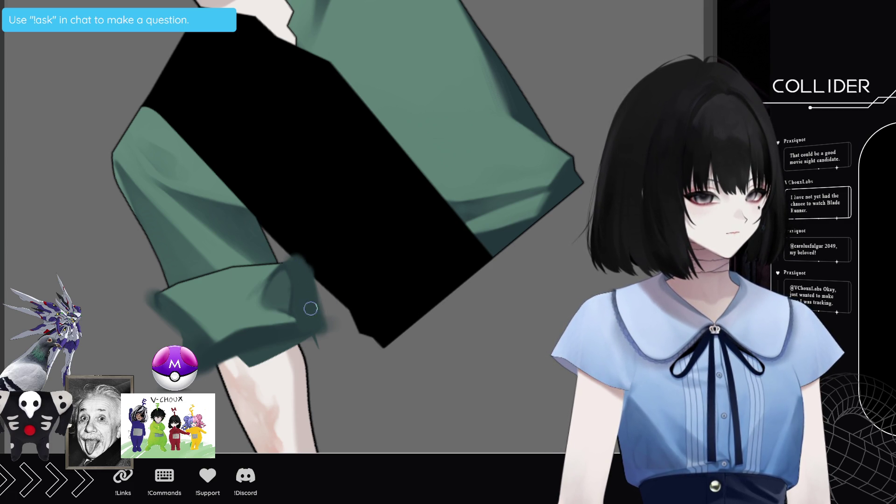
{"action": "left_click_drag", "start_coordinate": [325, 322], "coordinate": [326, 333]}
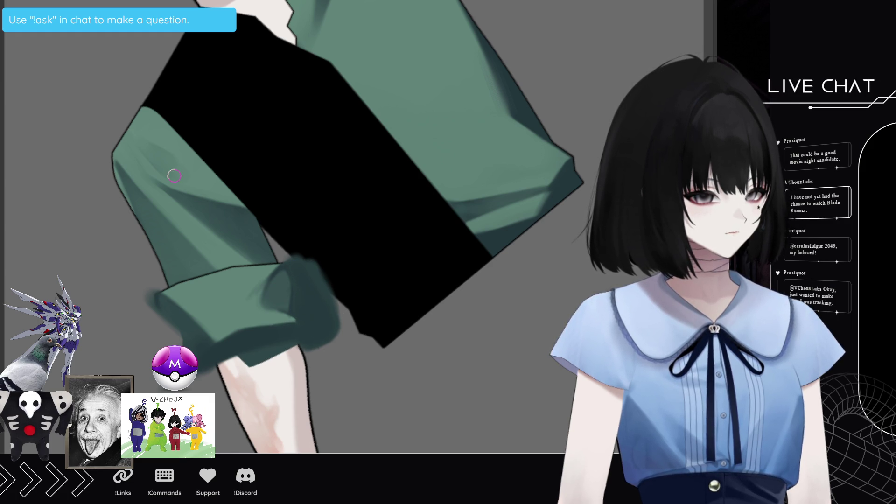
{"action": "key", "text": "5"}
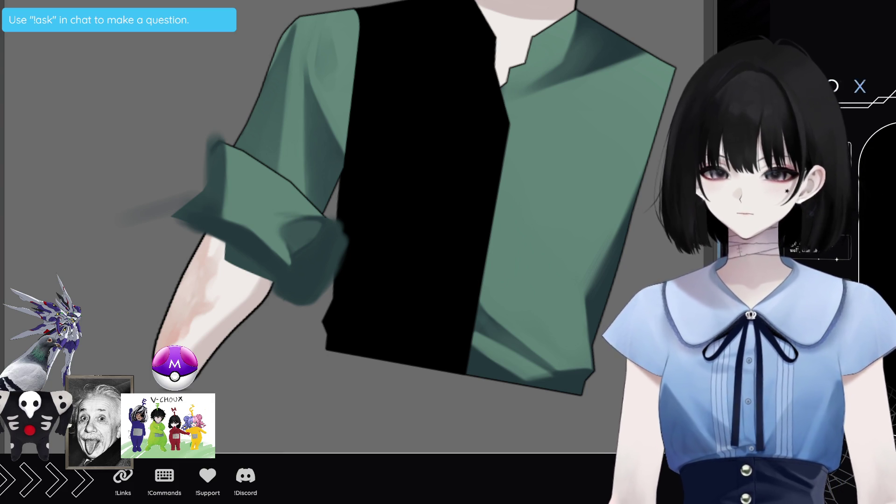
Zoom in on the upright canvas showing the shirt and rolled green cuff
{"action": "scroll", "coordinate": [214, 140], "scroll_direction": "up", "scroll_amount": 2}
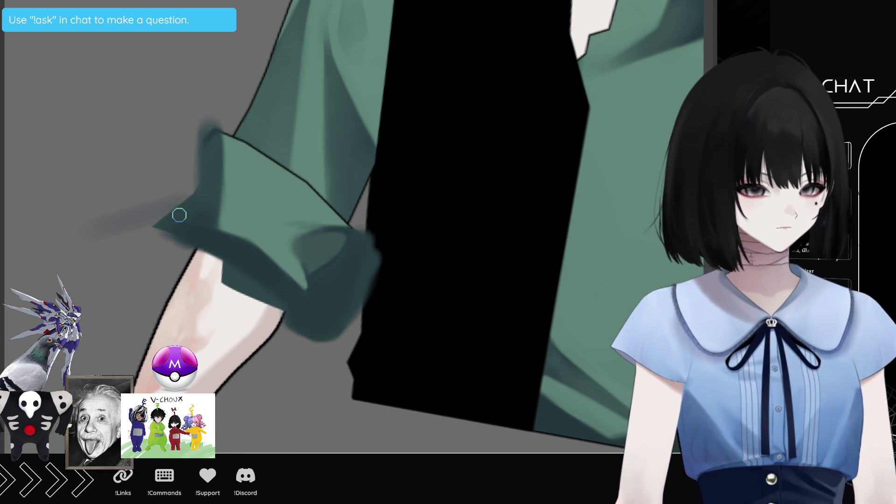
Paint a dark smudge stroke left of the sleeve cuff, then rotate the canvas clockwise
{"action": "mouse_move", "coordinate": [136, 224]}
{"action": "left_mouse_down"}
{"action": "mouse_move", "coordinate": [185, 251]}
{"action": "mouse_move", "coordinate": [177, 256]}
{"action": "left_mouse_up"}
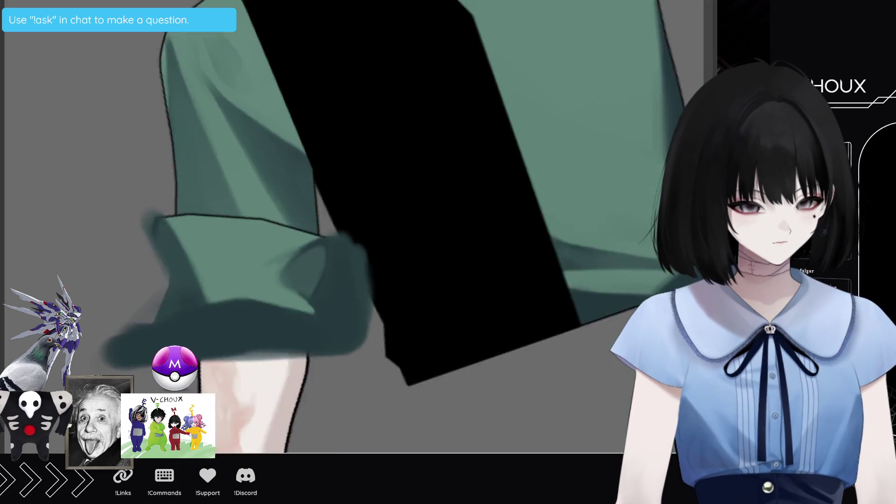
{"action": "left_click_drag", "start_coordinate": [198, 76], "coordinate": [205, 379]}
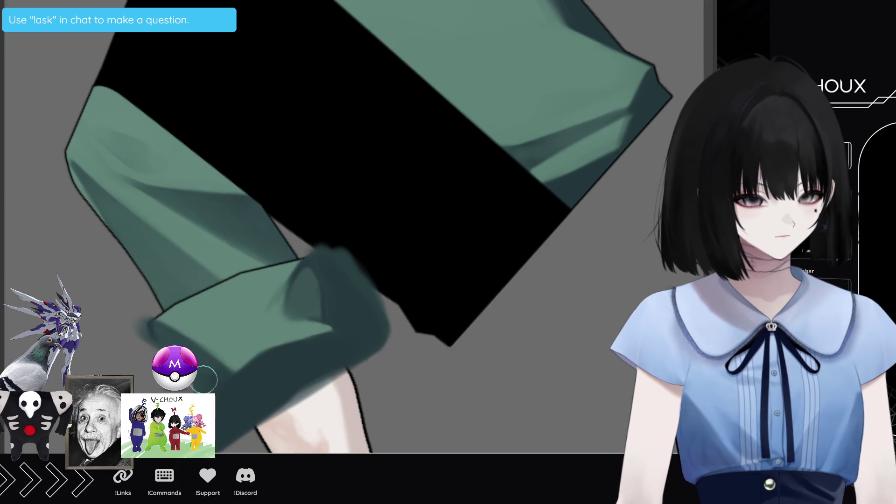